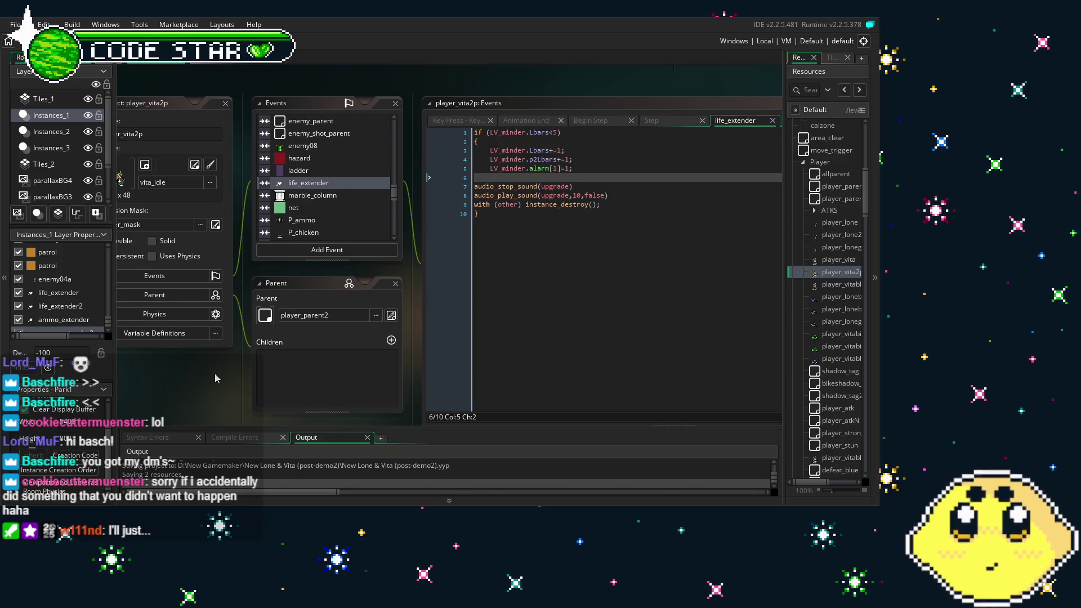
- Look over player_vita2p's life_extender collision code and object properties in the workspace
scroll(307, 135, "down", 10)
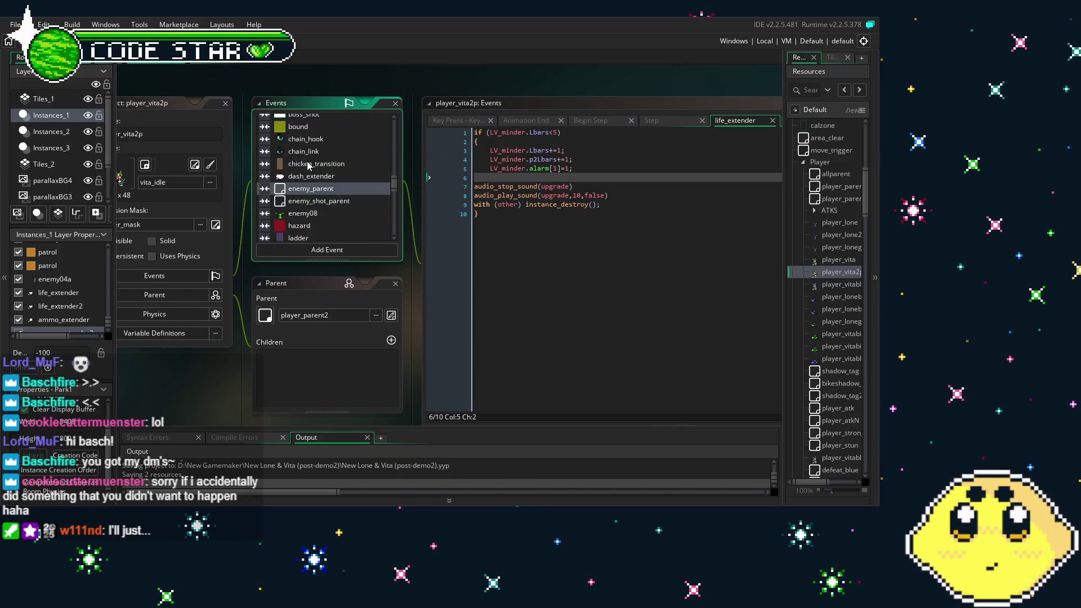
scroll(307, 161, "up", 10)
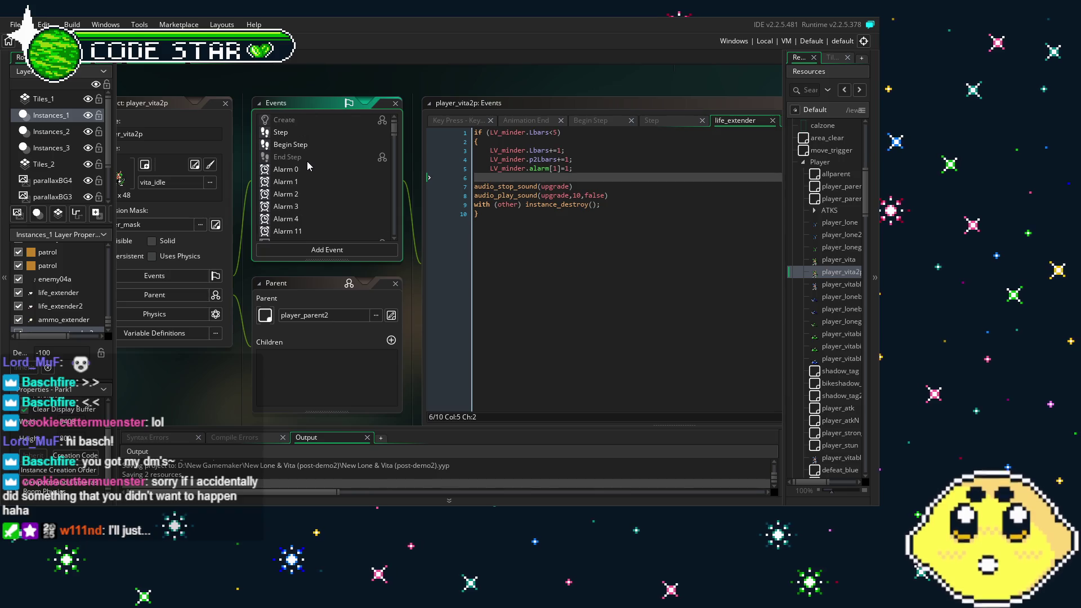
left_click(533, 277)
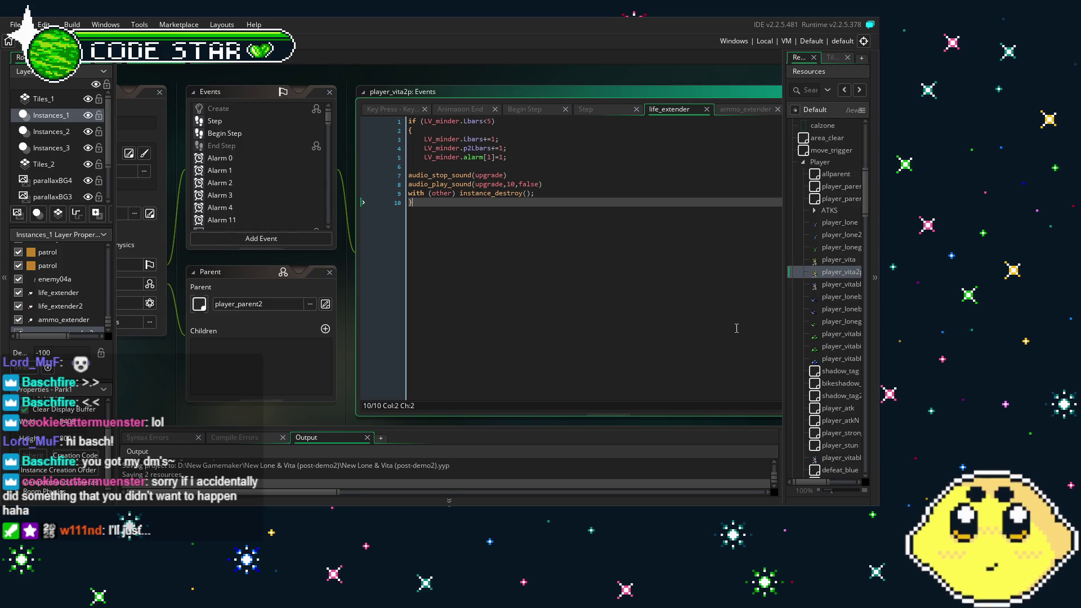
scroll(830, 385, "down", 5)
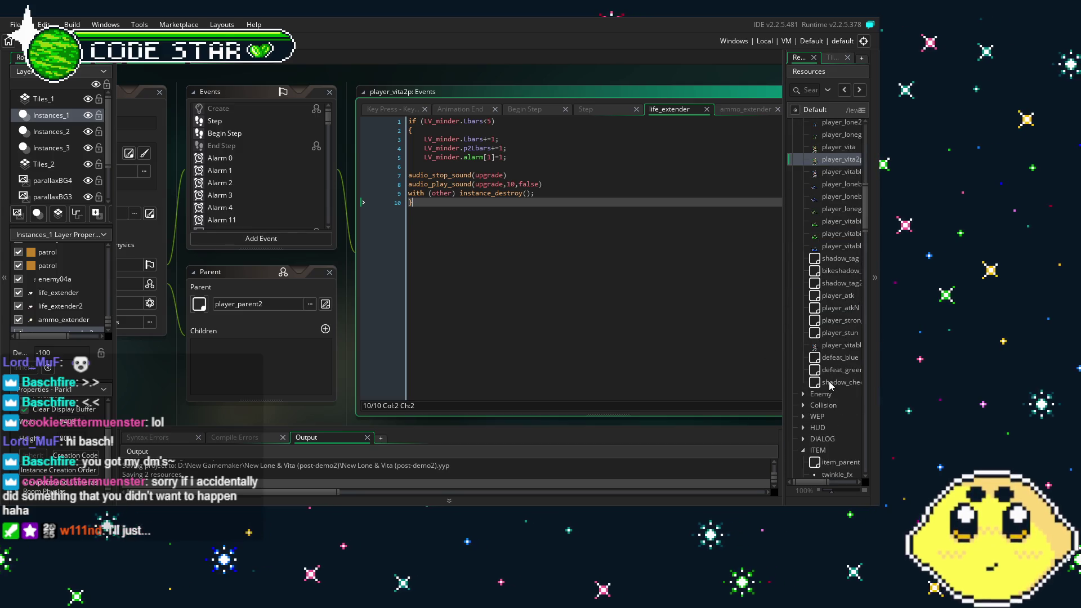
scroll(830, 385, "down", 1)
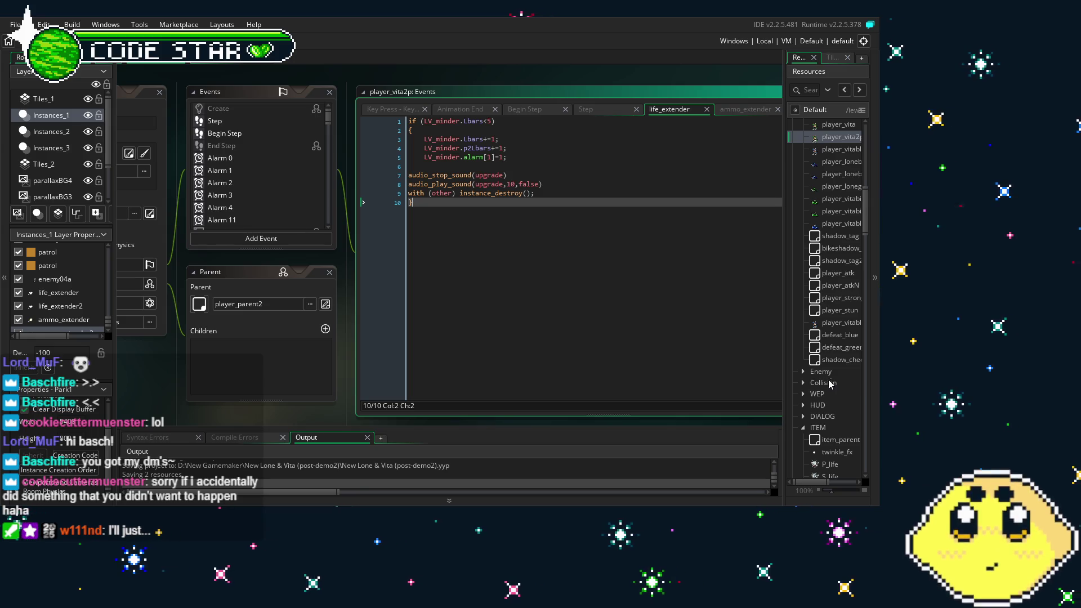
scroll(280, 189, "down", 1)
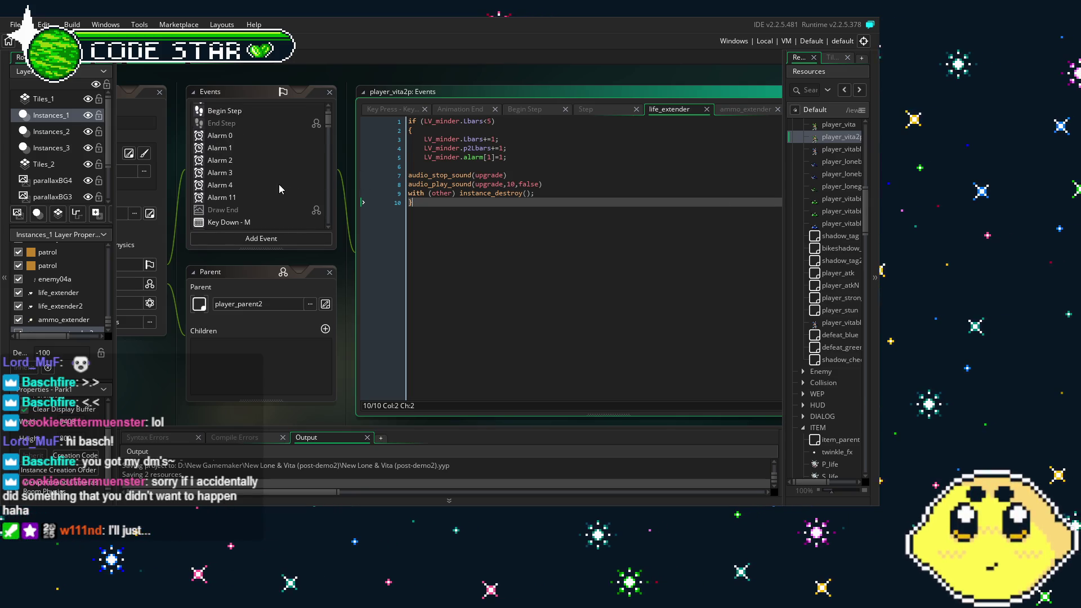
scroll(280, 189, "down", 1)
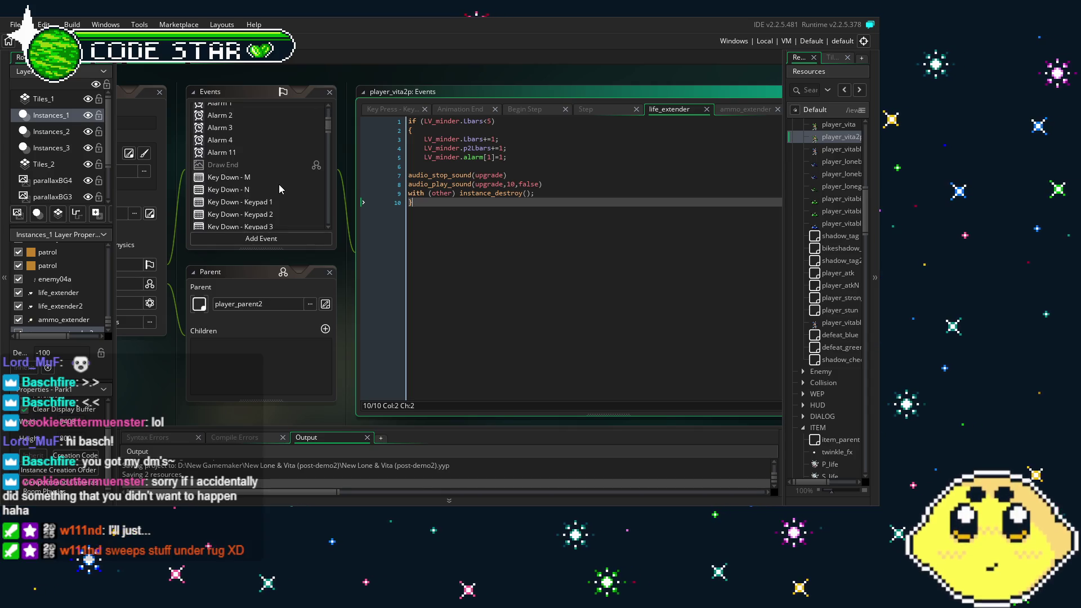
left_click_drag(462, 301, 525, 295)
scroll(308, 202, "down", 2)
scroll(308, 202, "down", 8)
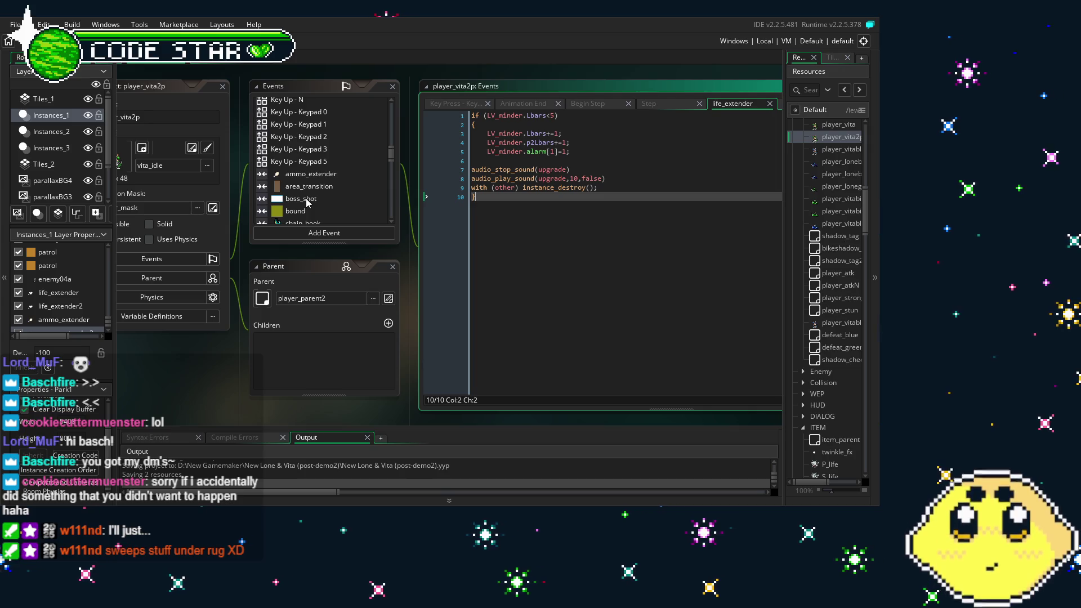
scroll(308, 202, "down", 2)
scroll(308, 203, "down", 3)
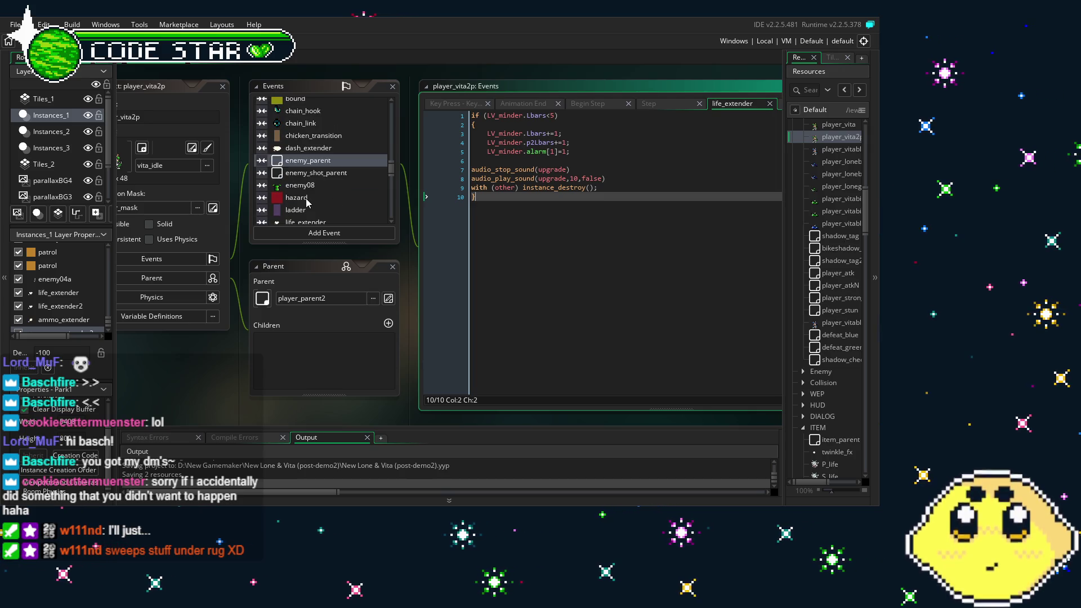
scroll(329, 172, "up", 10)
scroll(329, 173, "right", 2)
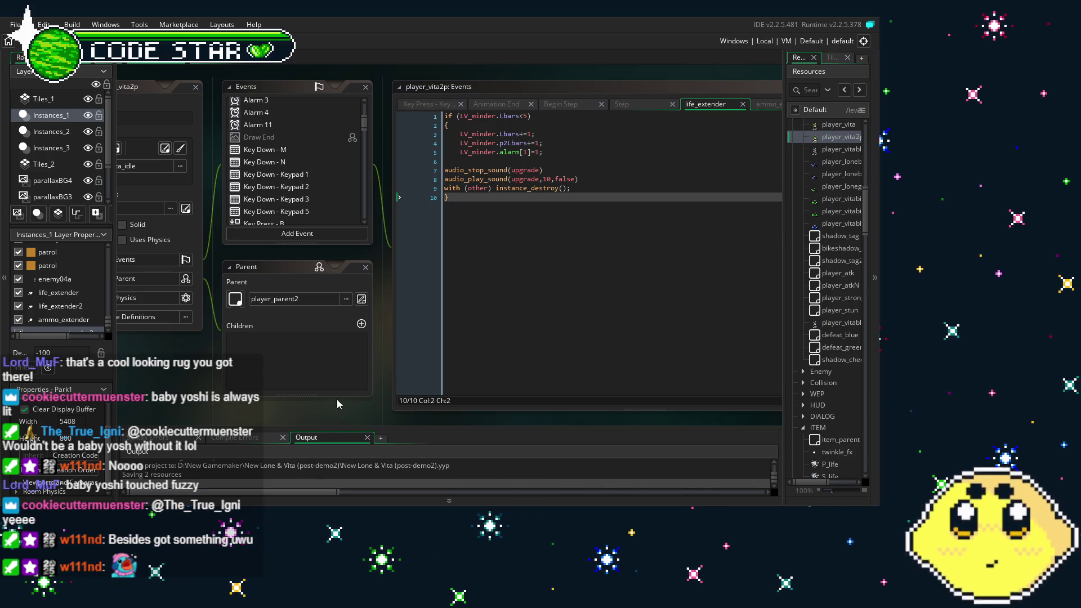
mouse_move(289, 410)
left_mouse_down()
mouse_move(266, 409)
mouse_move(282, 409)
left_mouse_up()
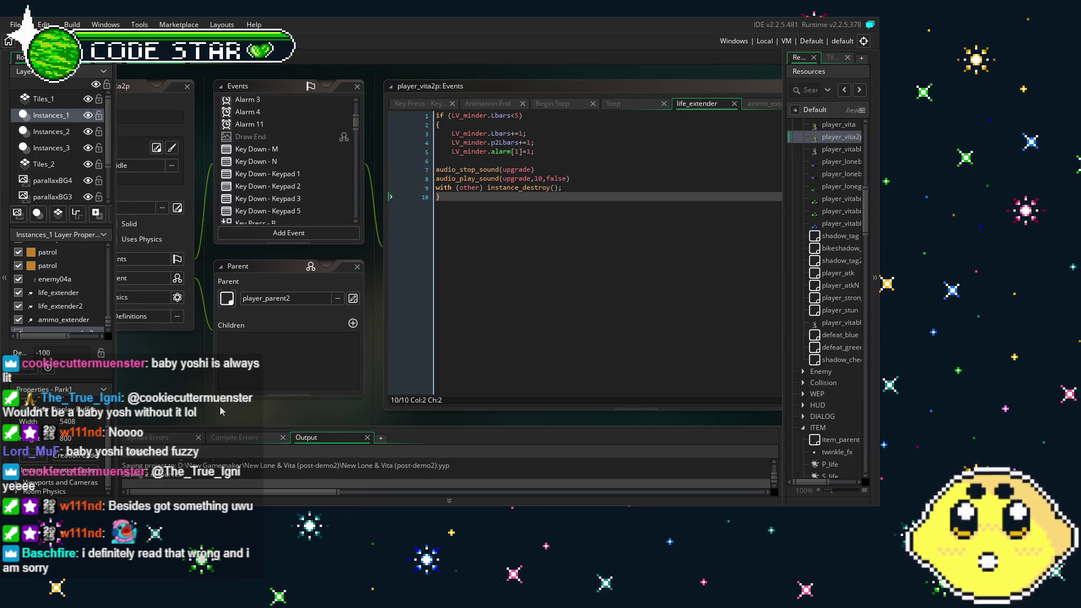
scroll(223, 412, "right", 1)
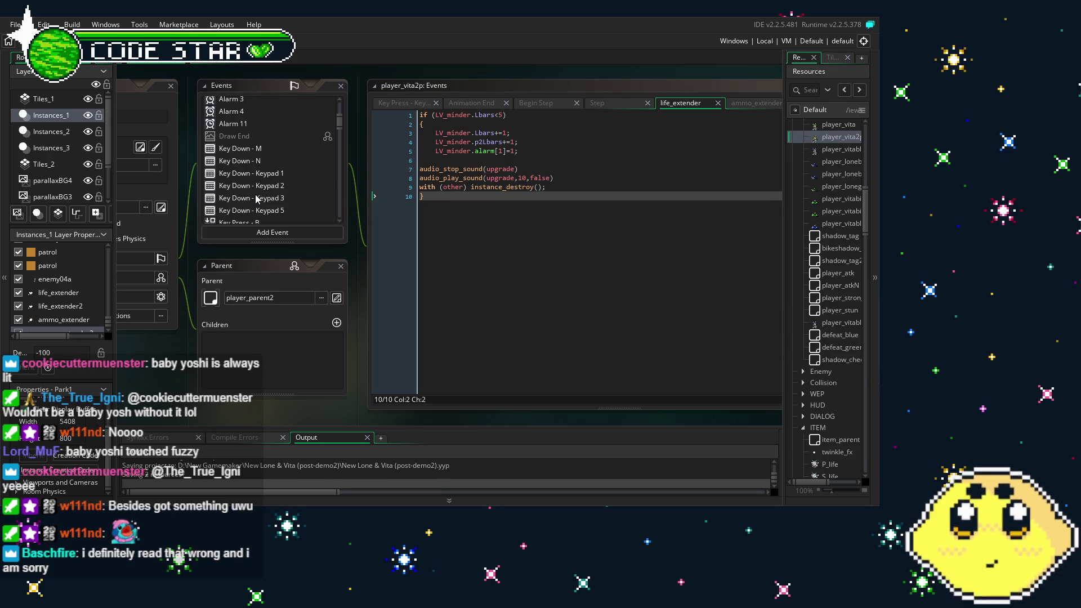
scroll(256, 198, "down", 2)
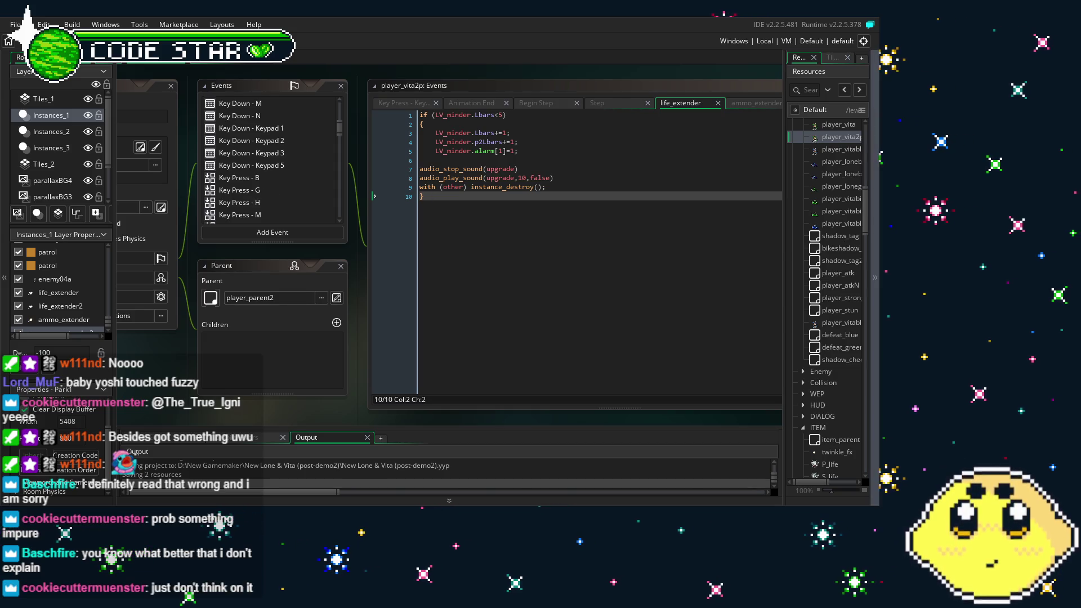
left_click_drag(148, 404, 206, 400)
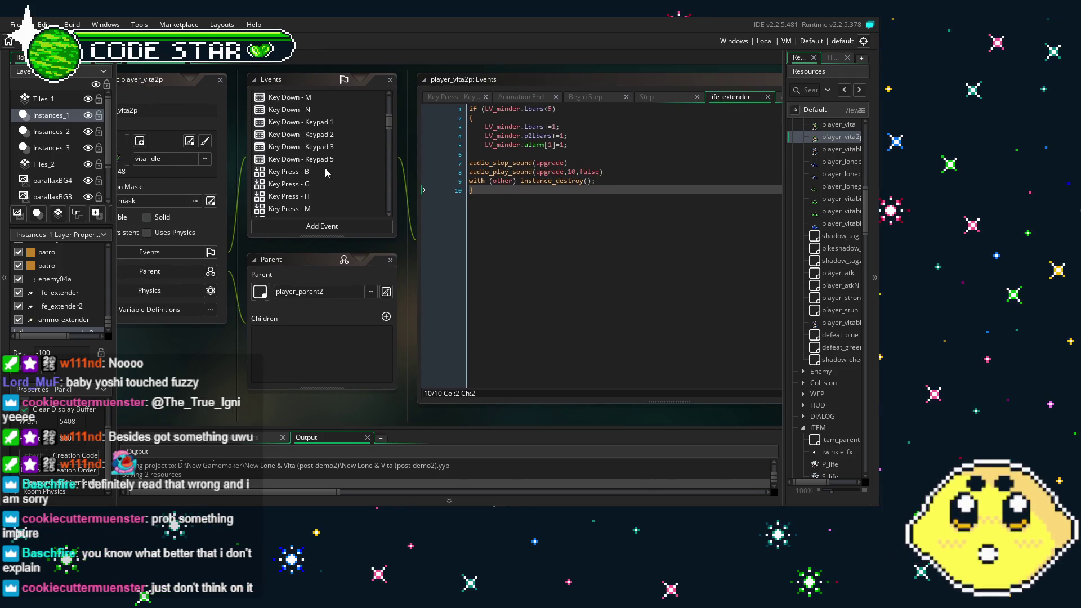
scroll(325, 168, "up", 10)
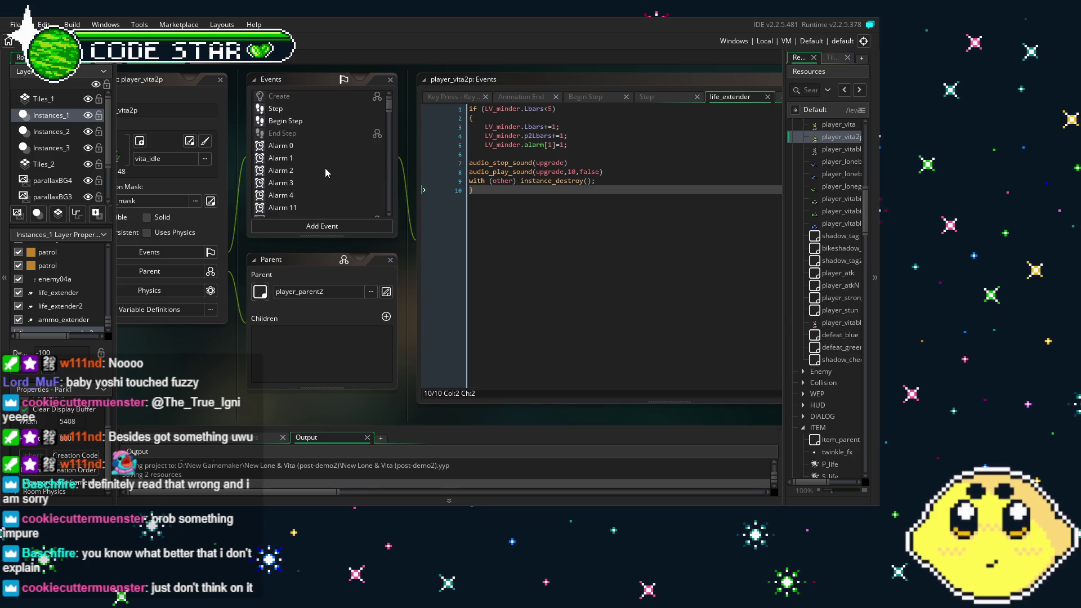
scroll(325, 168, "down", 3)
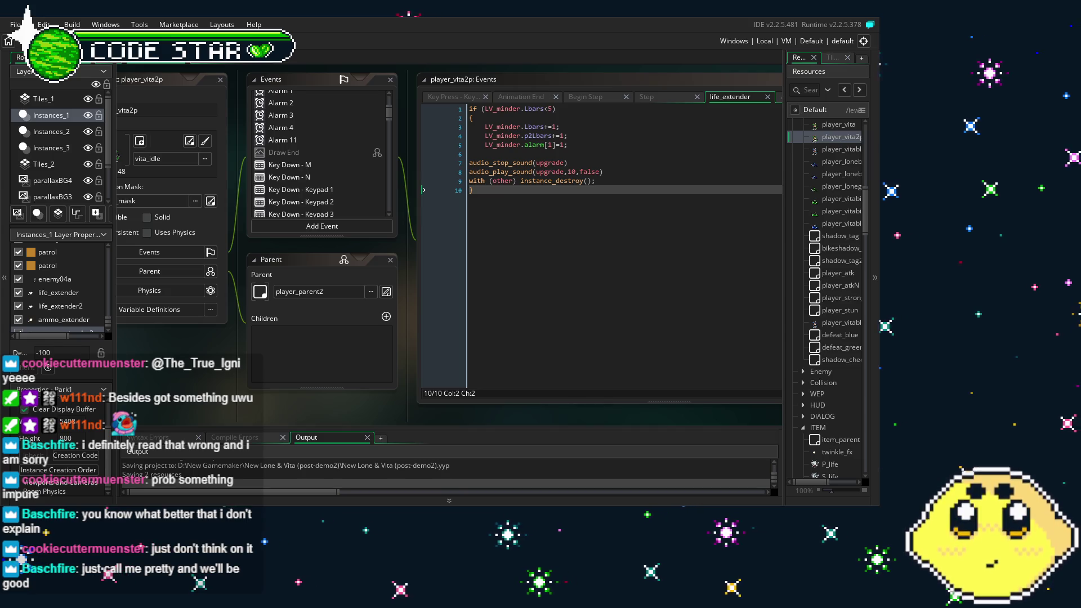
scroll(207, 378, "left", 1)
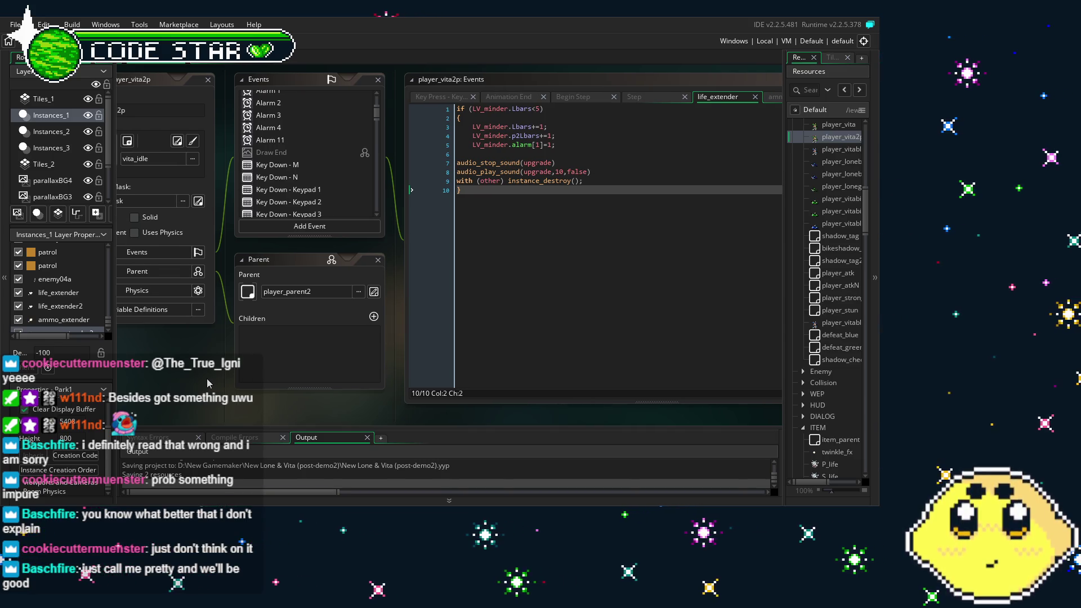
scroll(347, 150, "down", 10)
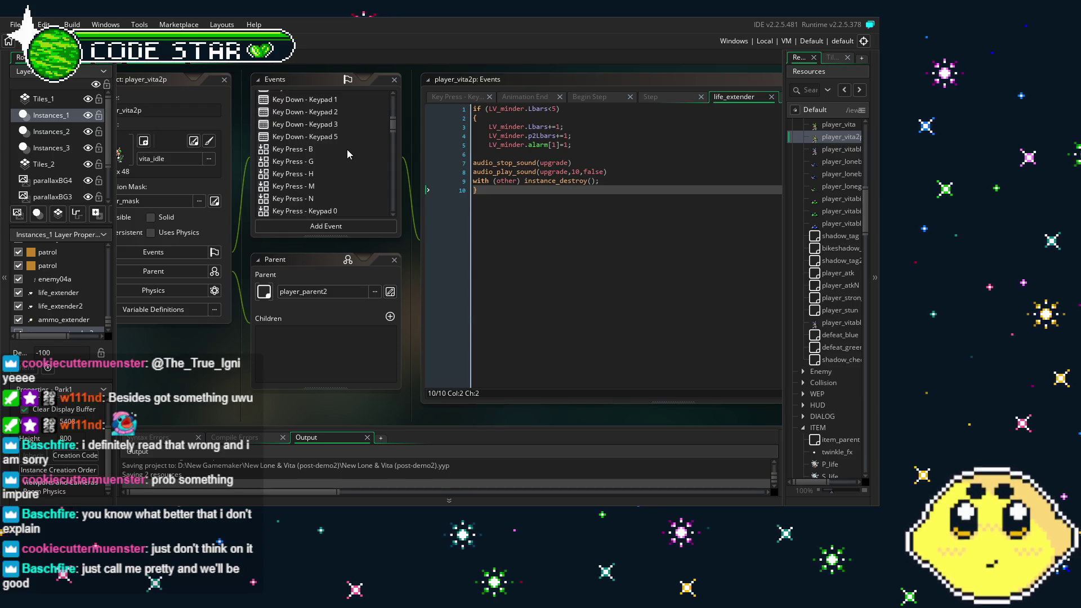
scroll(347, 150, "down", 2)
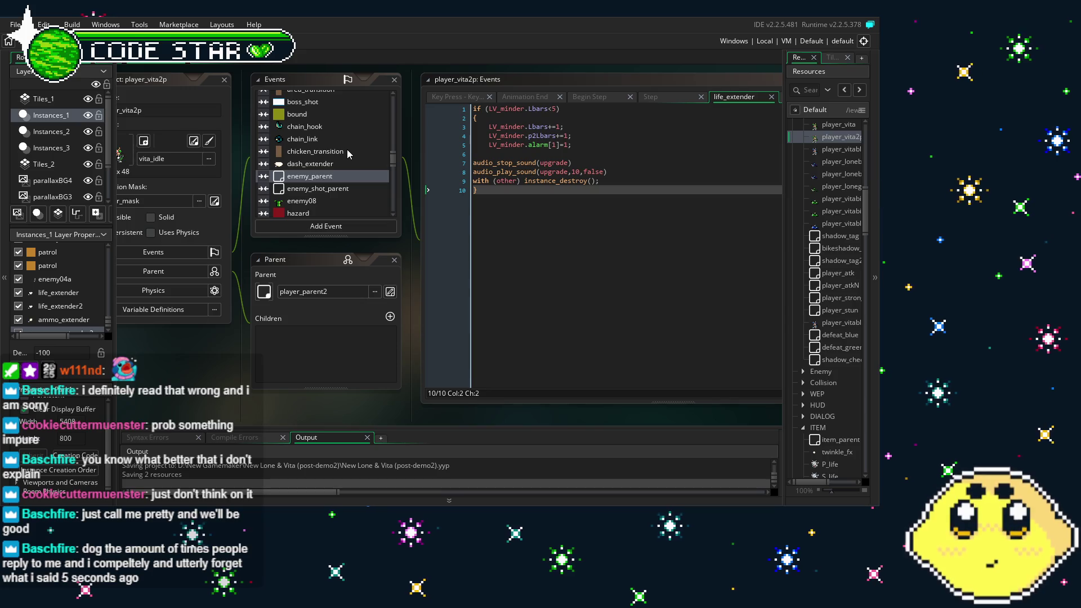
scroll(327, 158, "up", 10)
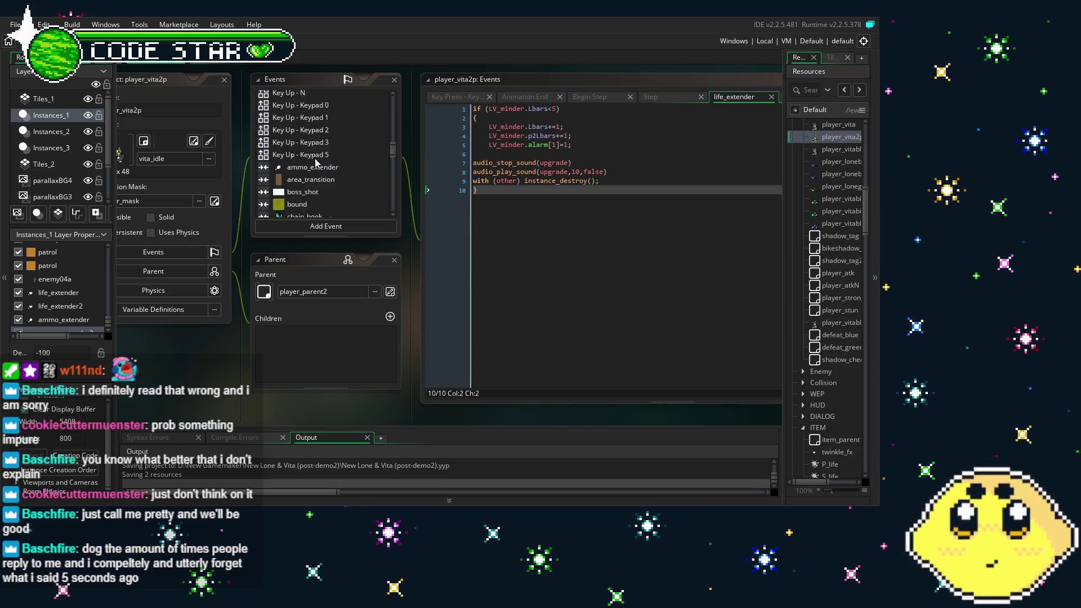
scroll(317, 163, "up", 3)
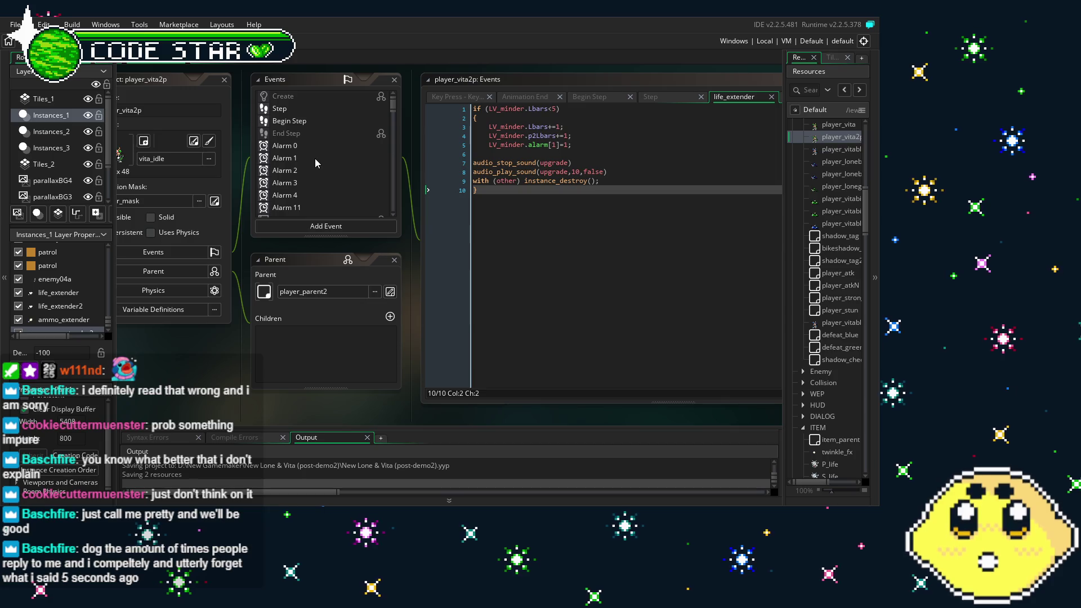
left_click_drag(212, 368, 231, 367)
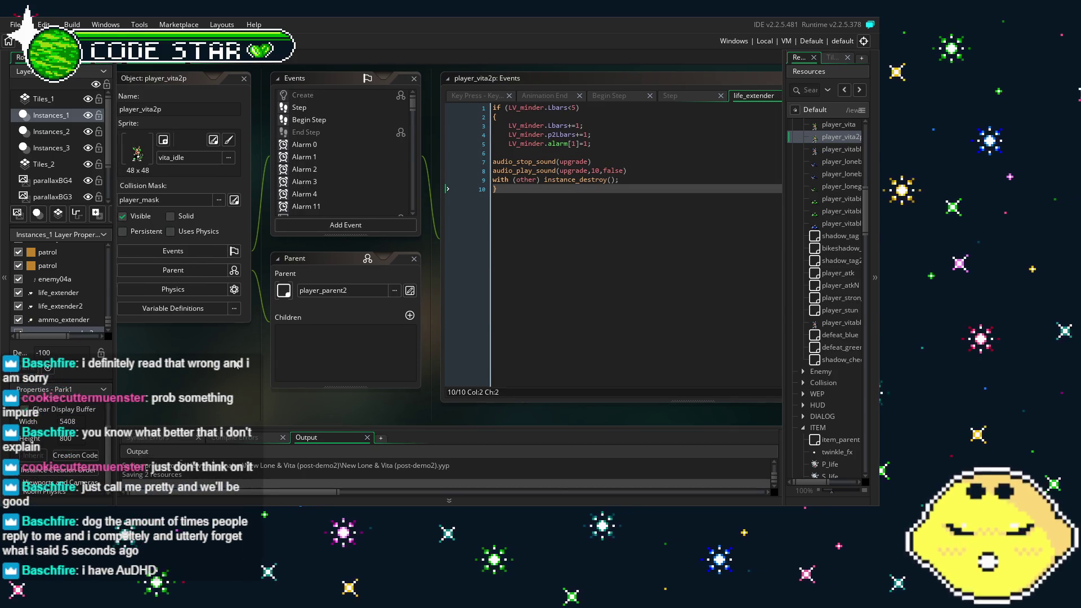
scroll(323, 182, "down", 15)
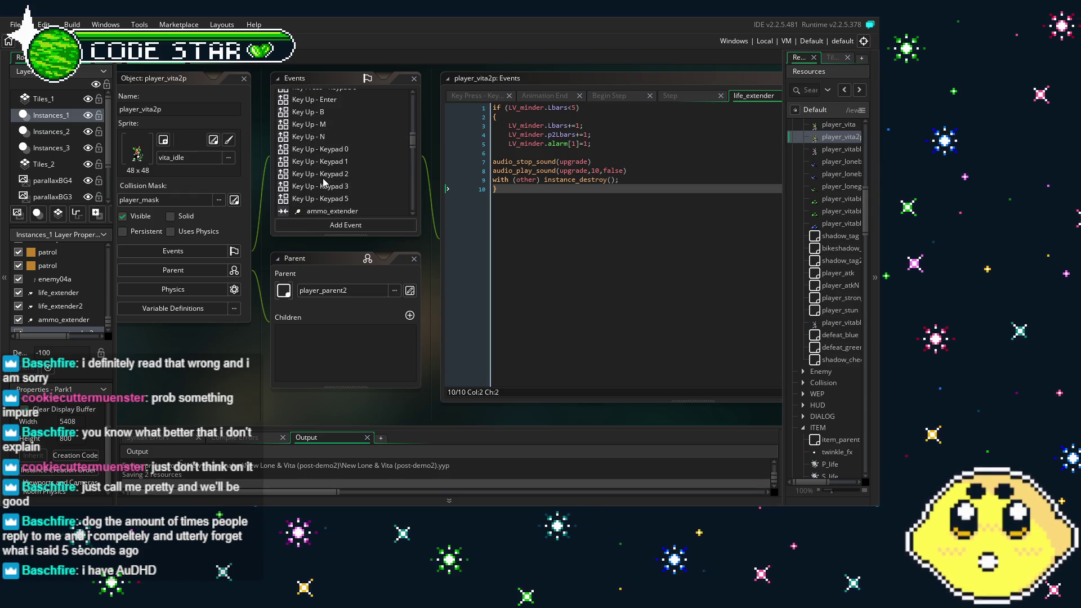
scroll(340, 164, "down", 5)
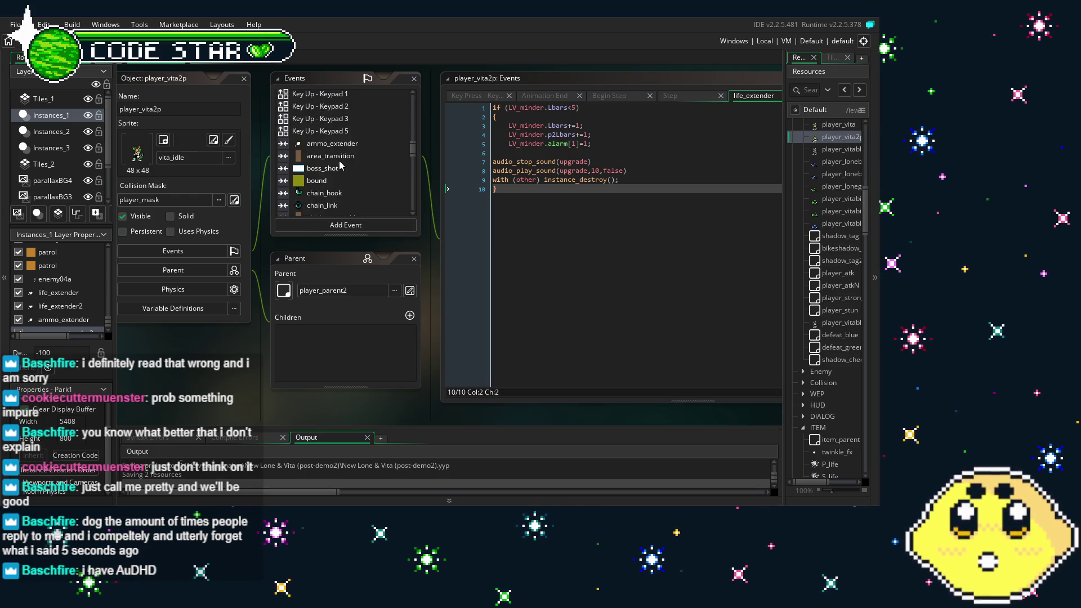
scroll(340, 165, "up", 15)
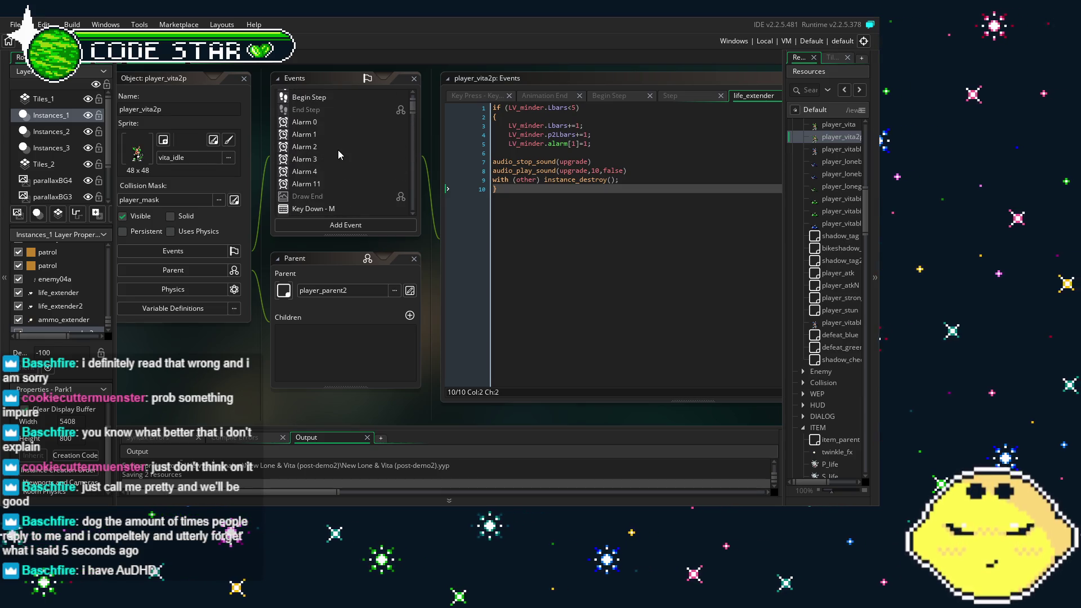
scroll(323, 127, "down", 15)
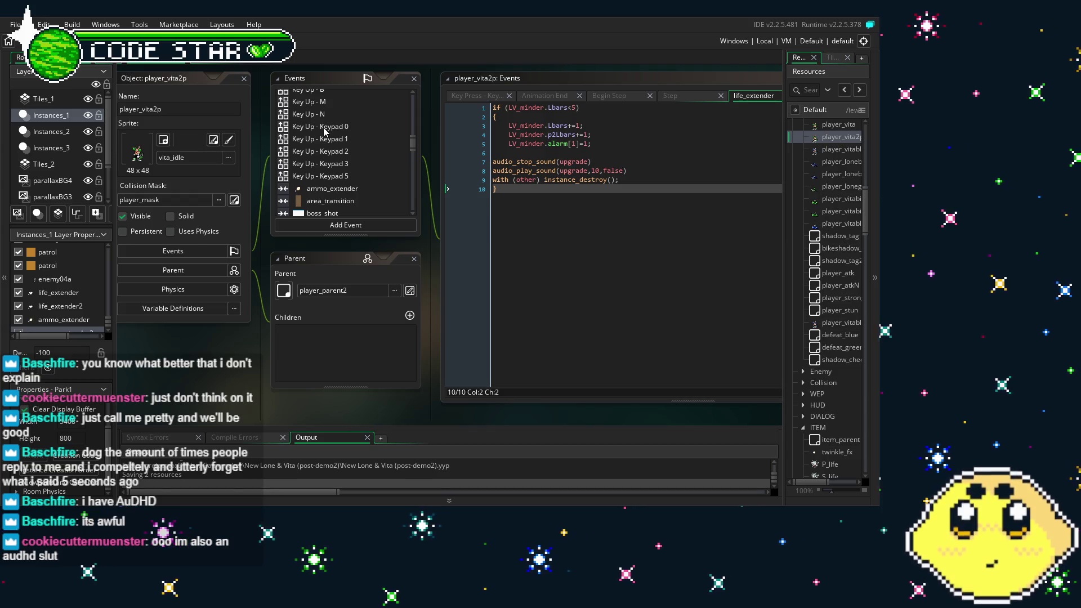
scroll(325, 131, "down", 3)
scroll(325, 132, "down", 3)
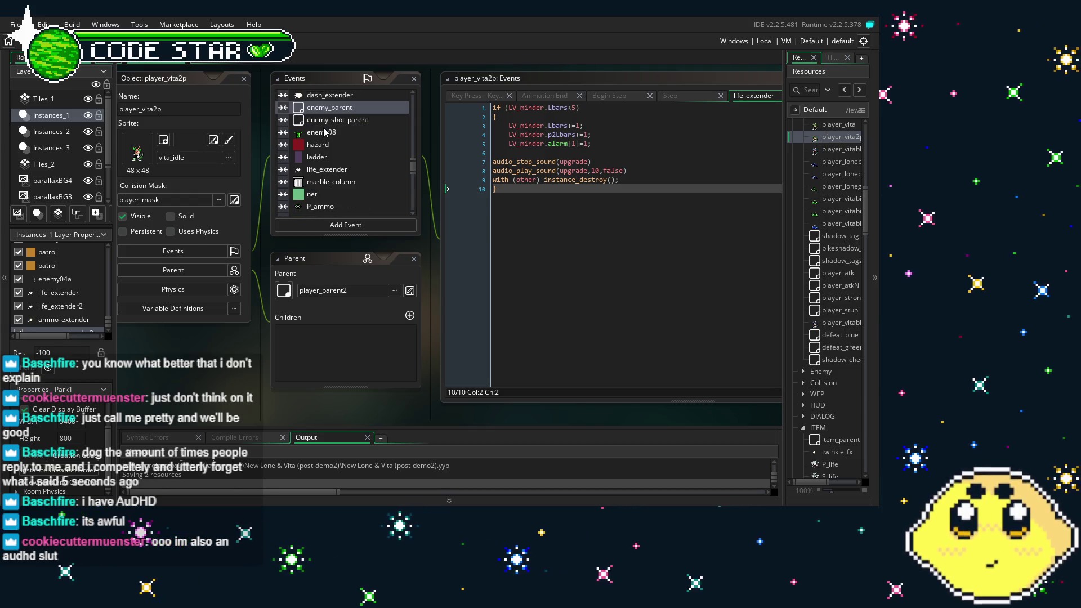
scroll(325, 132, "down", 3)
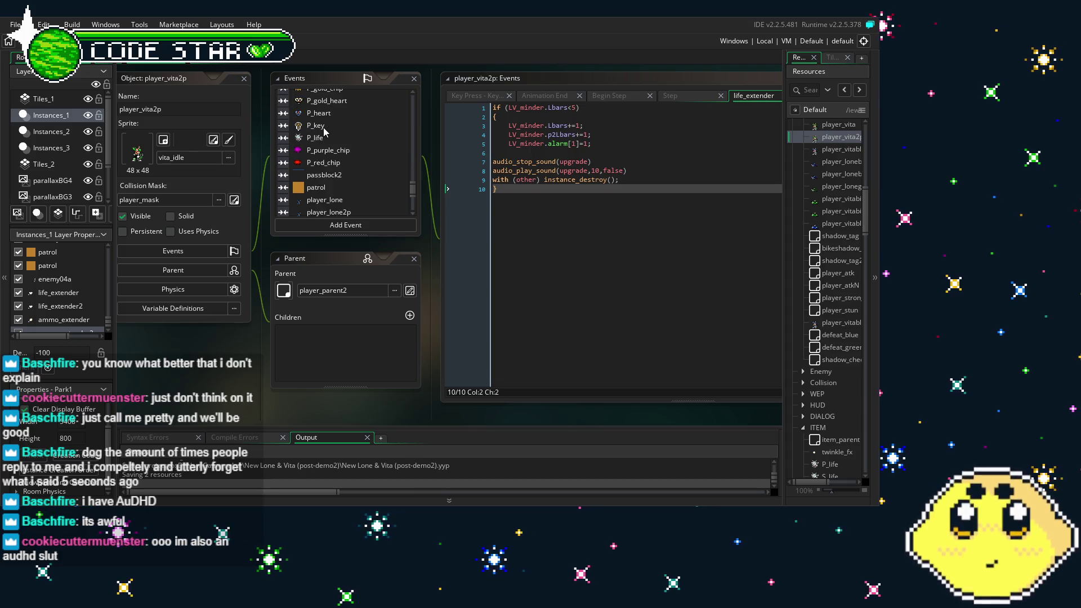
scroll(325, 131, "down", 3)
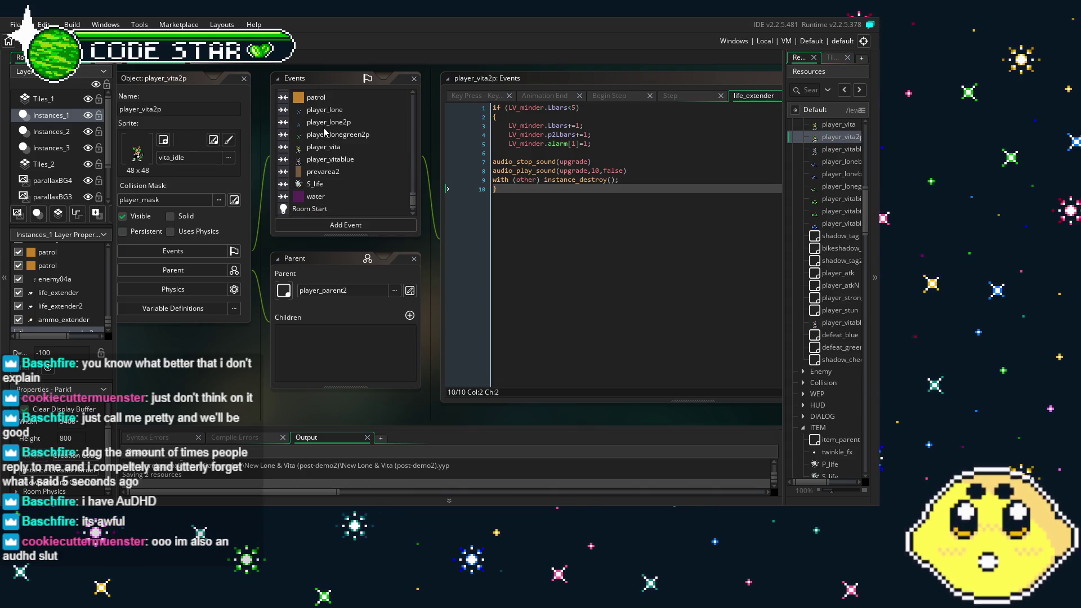
scroll(326, 141, "down", 1)
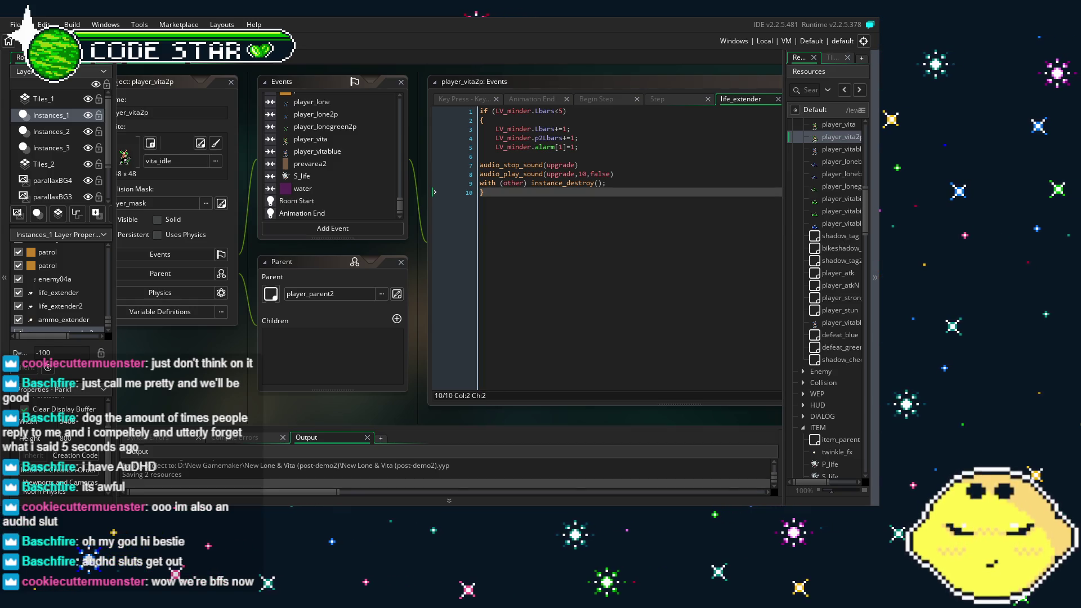
left_click_drag(264, 197, 286, 212)
scroll(346, 186, "up", 3)
scroll(347, 185, "up", 3)
scroll(347, 186, "up", 5)
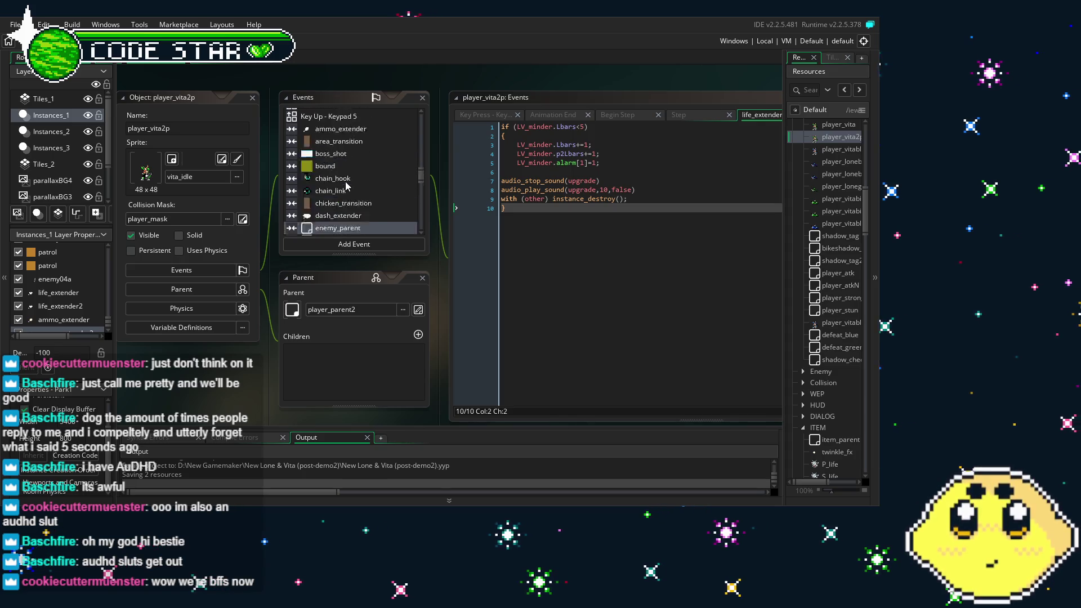
scroll(347, 186, "down", 3)
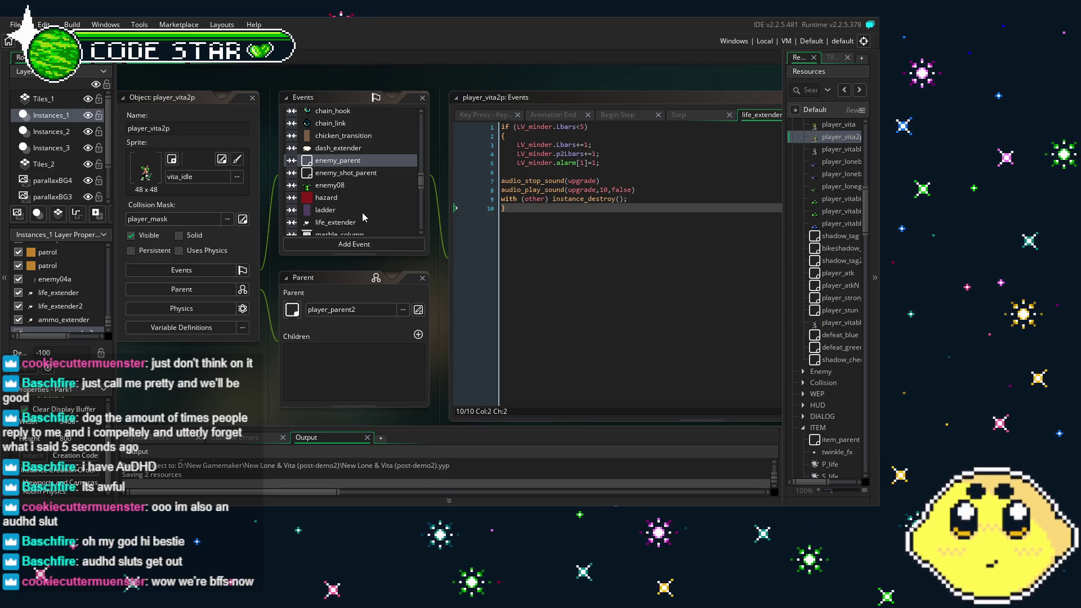
scroll(399, 200, "up", 5)
scroll(400, 200, "up", 3)
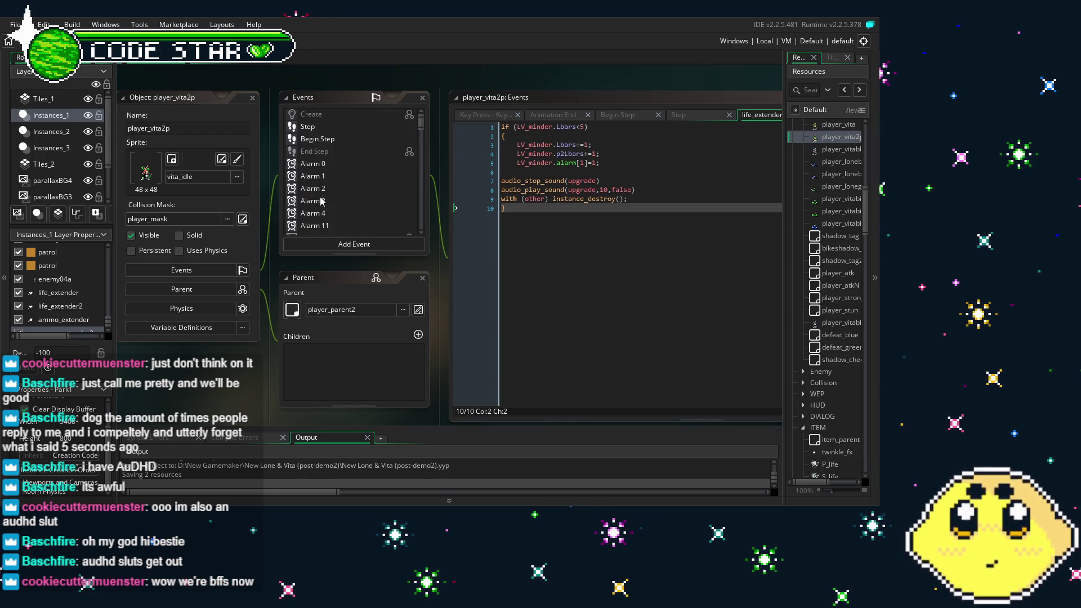
left_click(632, 234)
scroll(272, 186, "down", 3)
scroll(272, 185, "down", 10)
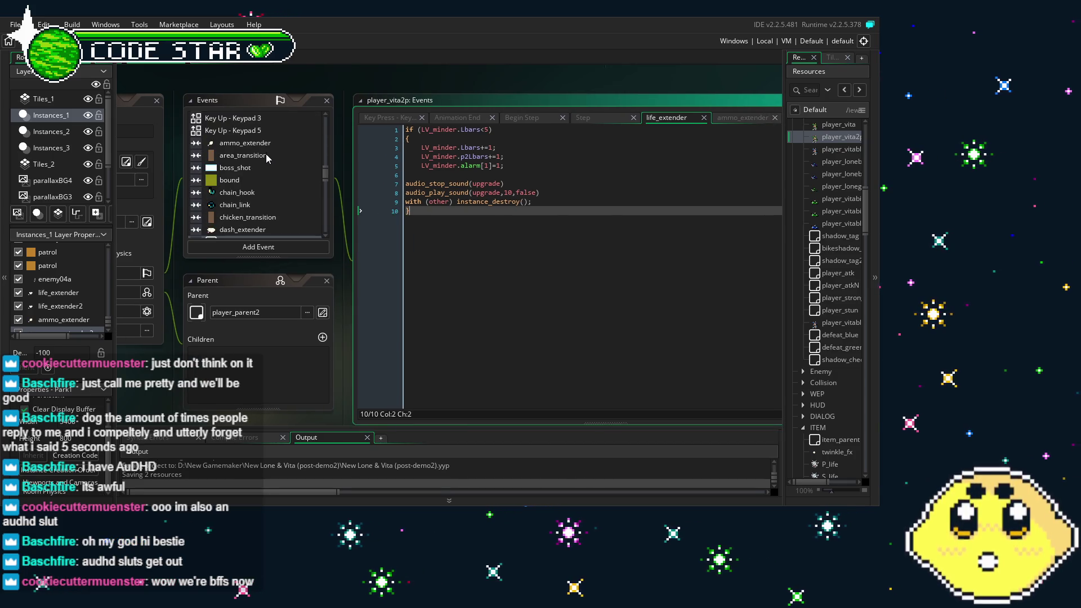
- Copy the LV_minder.alarm[2]=1; line from player_vita2p's ammo_extender collision code
left_click(264, 143)
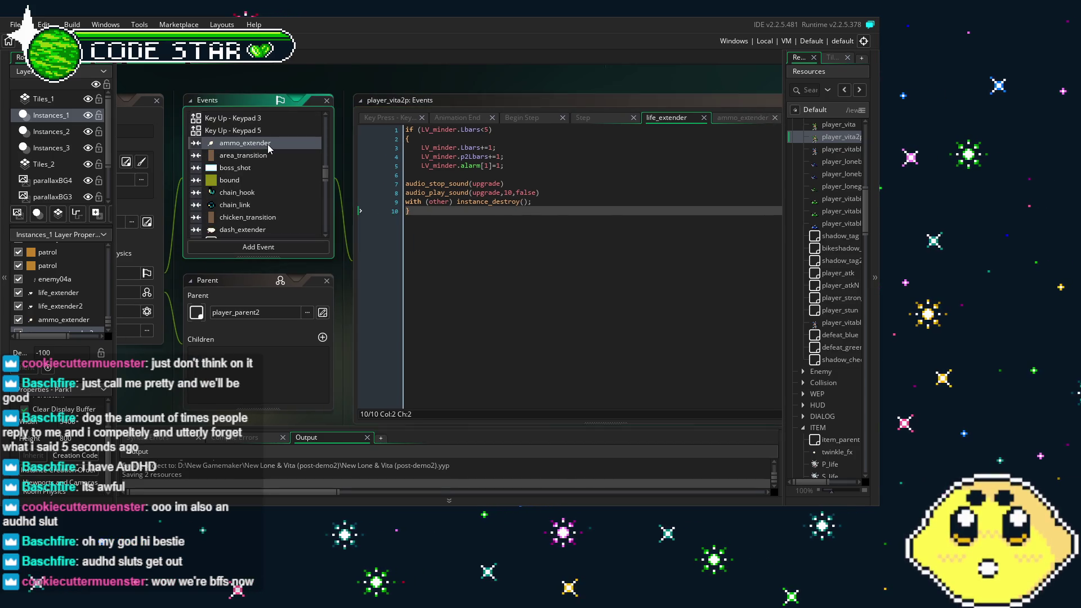
left_click(463, 222)
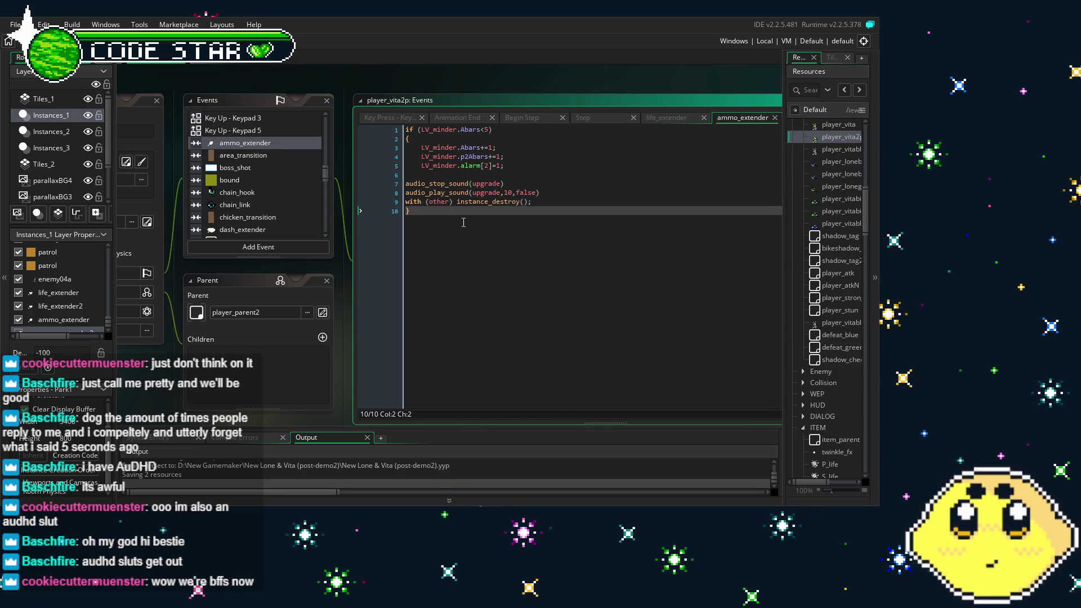
key("Up")
key("Up")
key("Up")
key("End")
key("shift+Home")
key("ctrl+c")
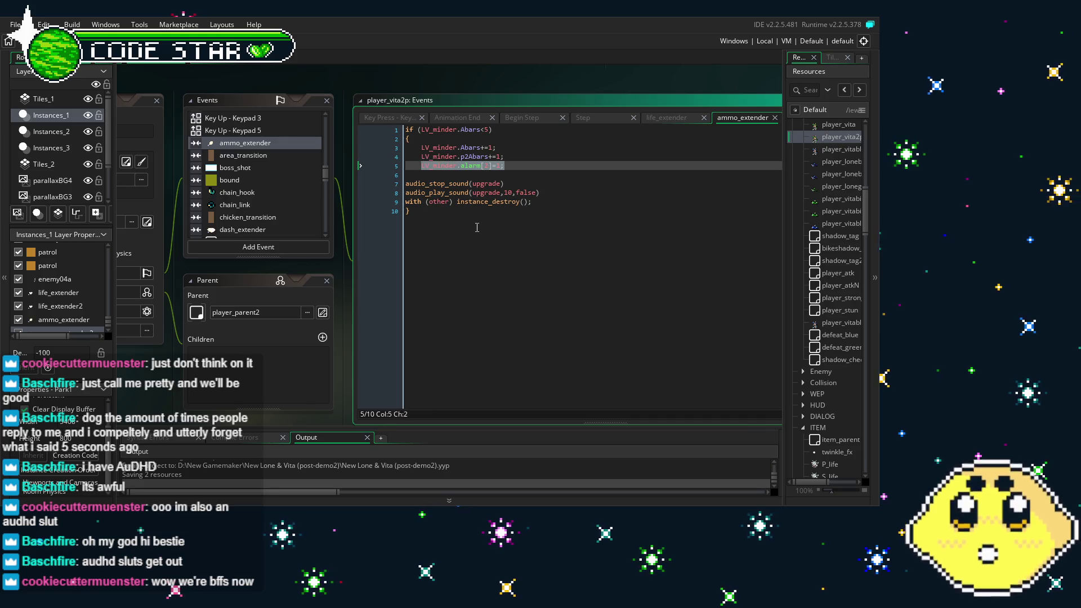
left_click(476, 227)
scroll(816, 194, "up", 3)
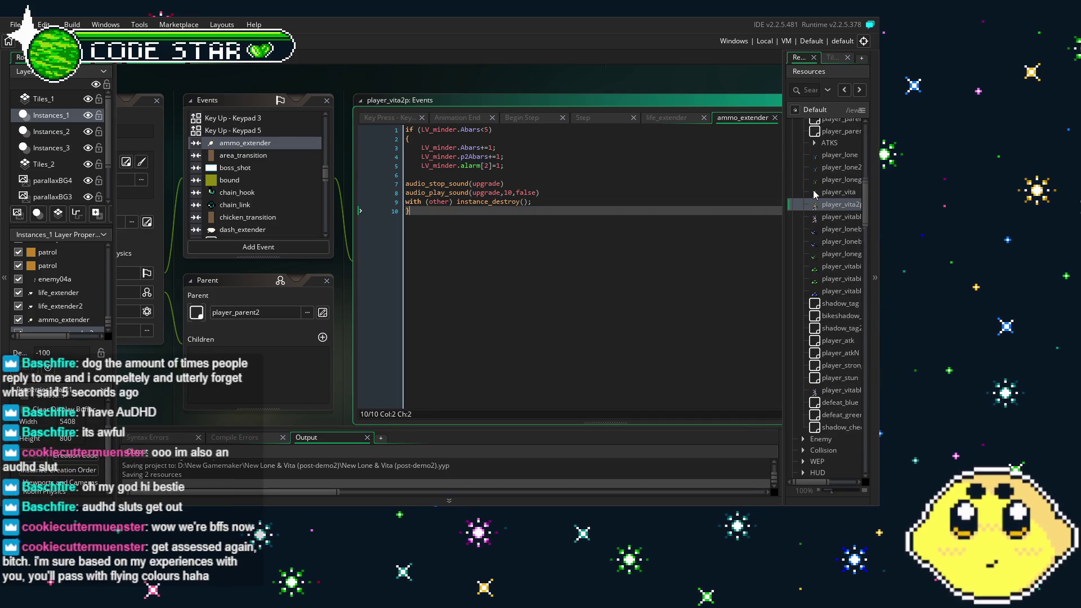
double_click(827, 156)
- Paste LV_minder.alarm[2]=1 over the four Lpts clamping lines in player_lone's life_extender code
scroll(374, 163, "down", 10)
scroll(374, 164, "up", 6)
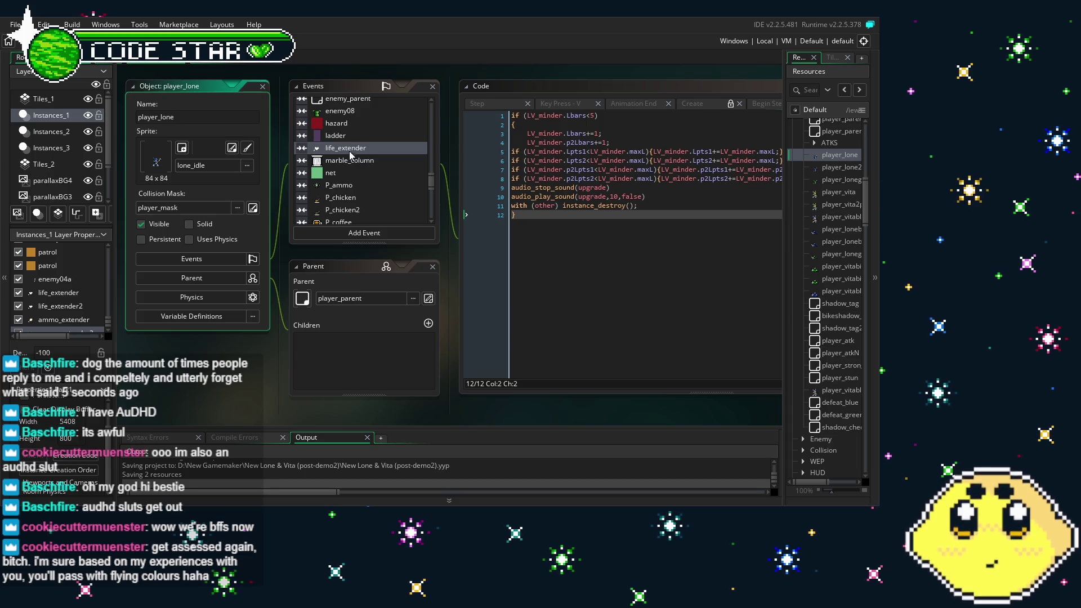
left_click(348, 150)
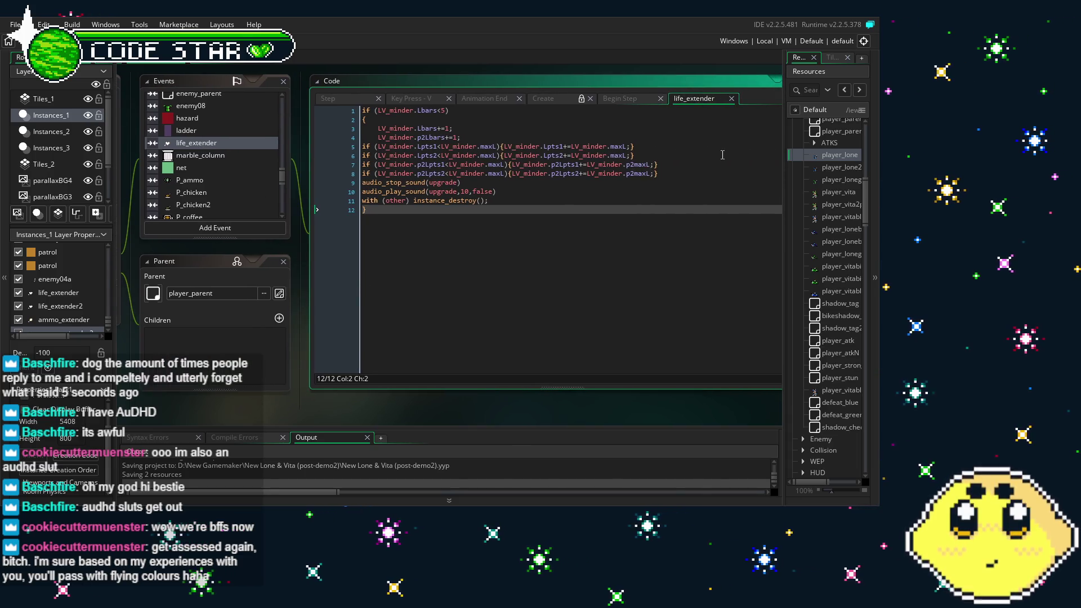
left_click_drag(661, 174, 352, 149)
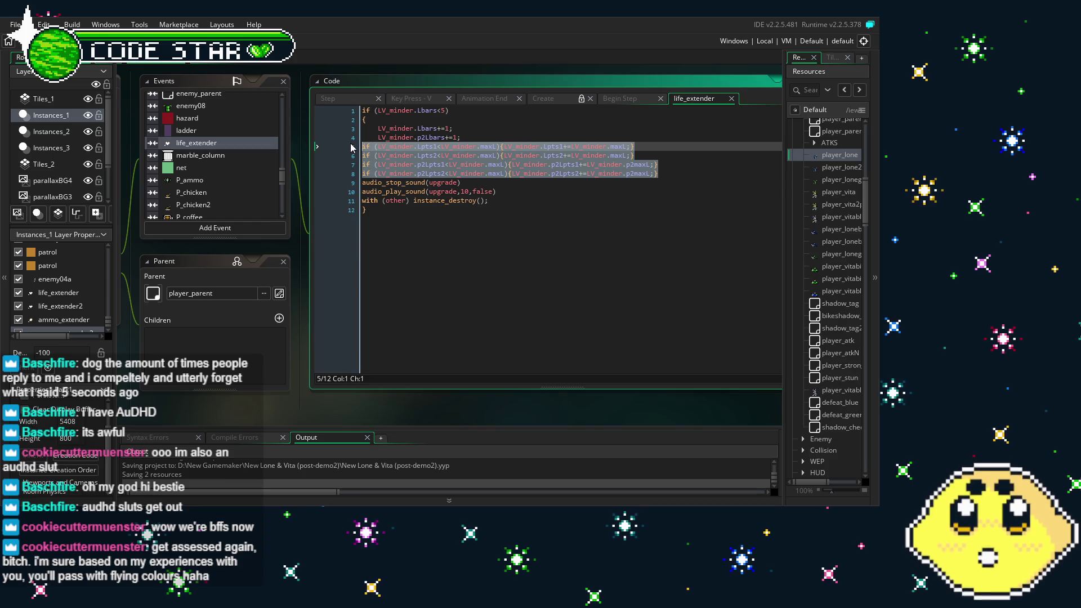
key("ctrl+v")
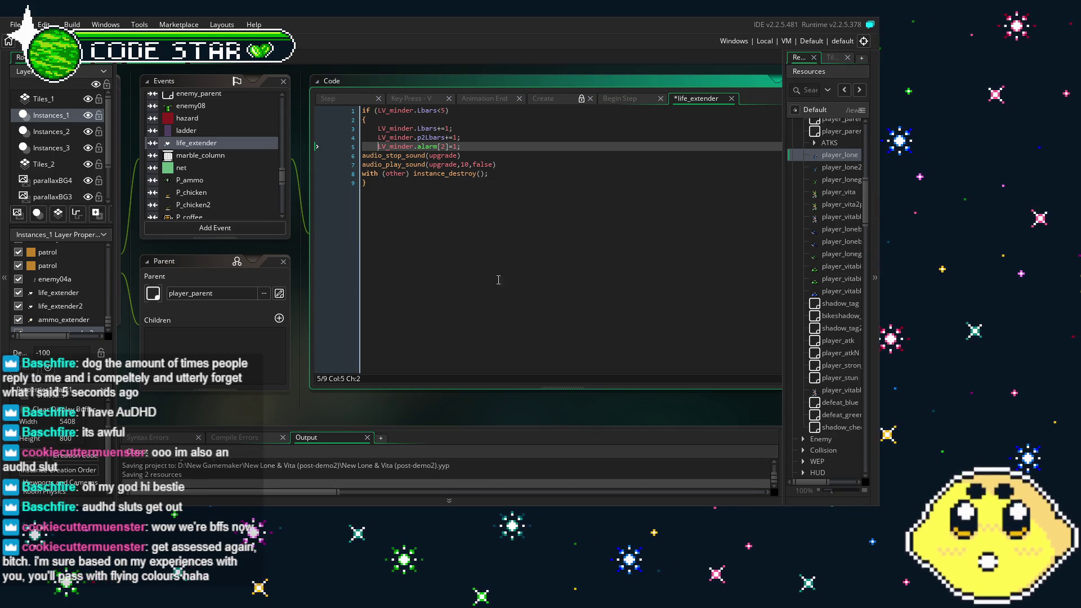
- Review the edited life_extender code, placing the caret at line 5's alarm index
left_click(390, 193)
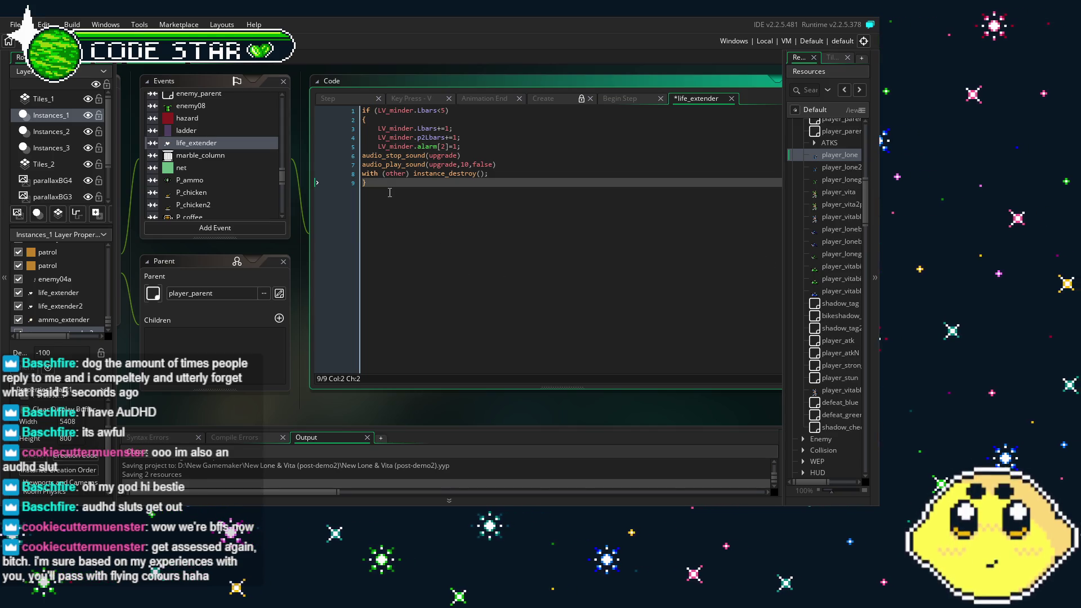
scroll(187, 163, "down", 3)
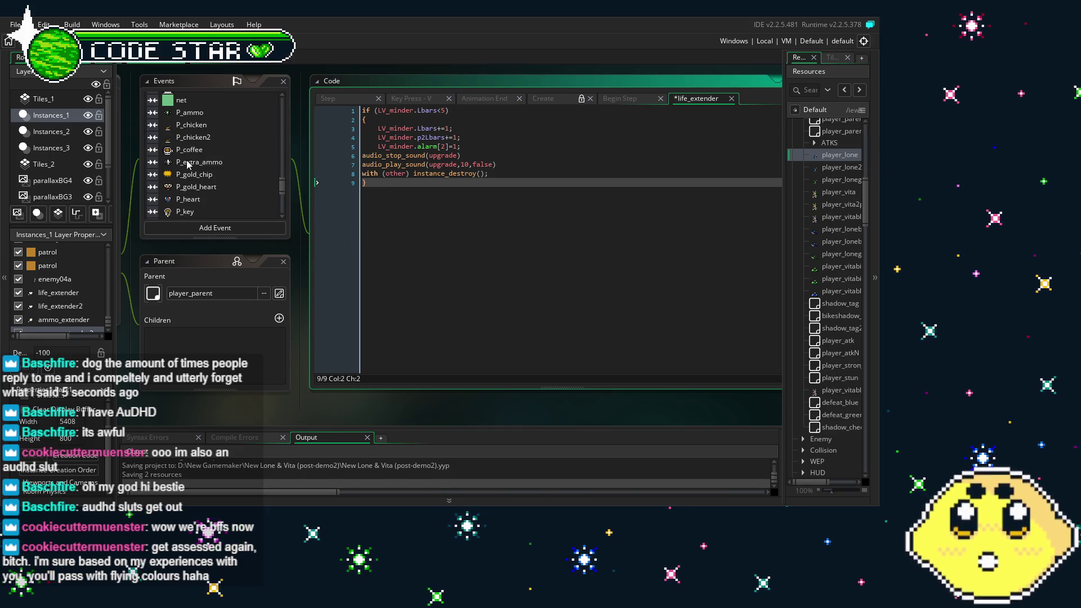
scroll(203, 162, "up", 3)
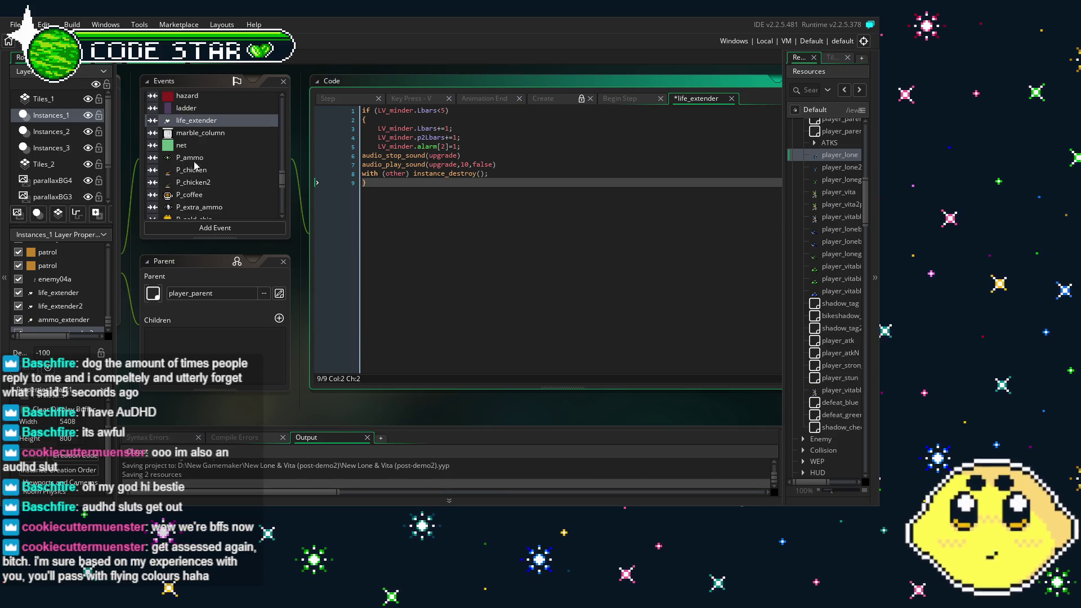
left_click_drag(181, 172, 211, 172)
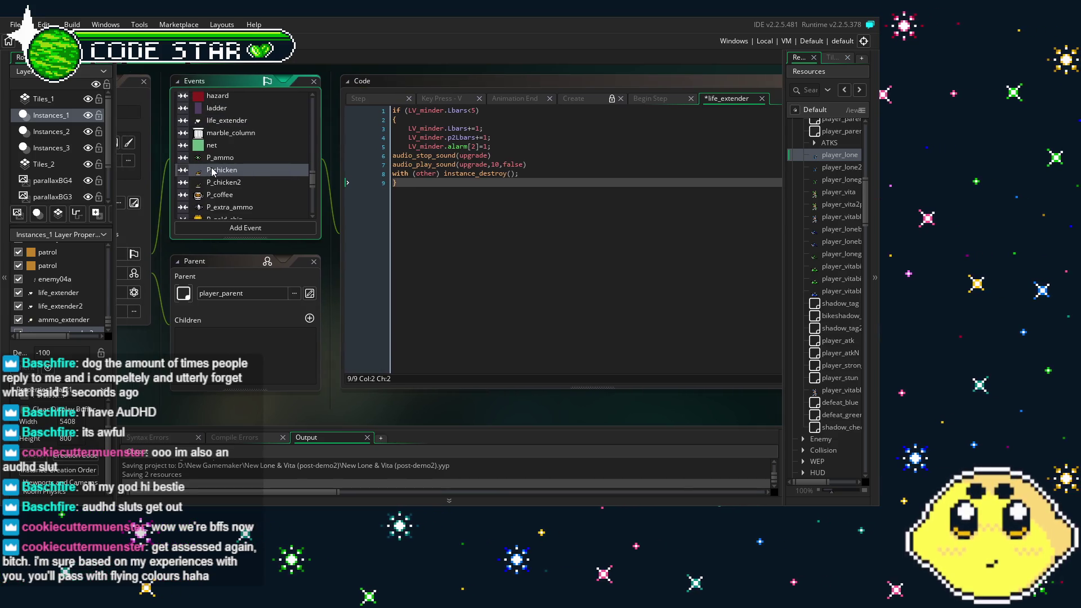
scroll(214, 160, "up", 5)
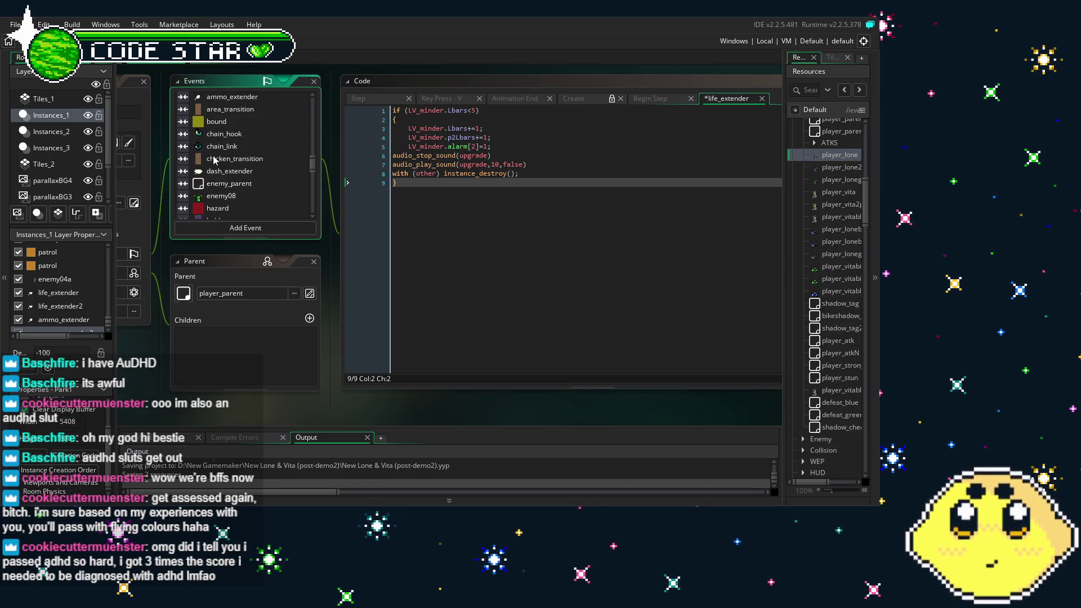
scroll(214, 160, "up", 1)
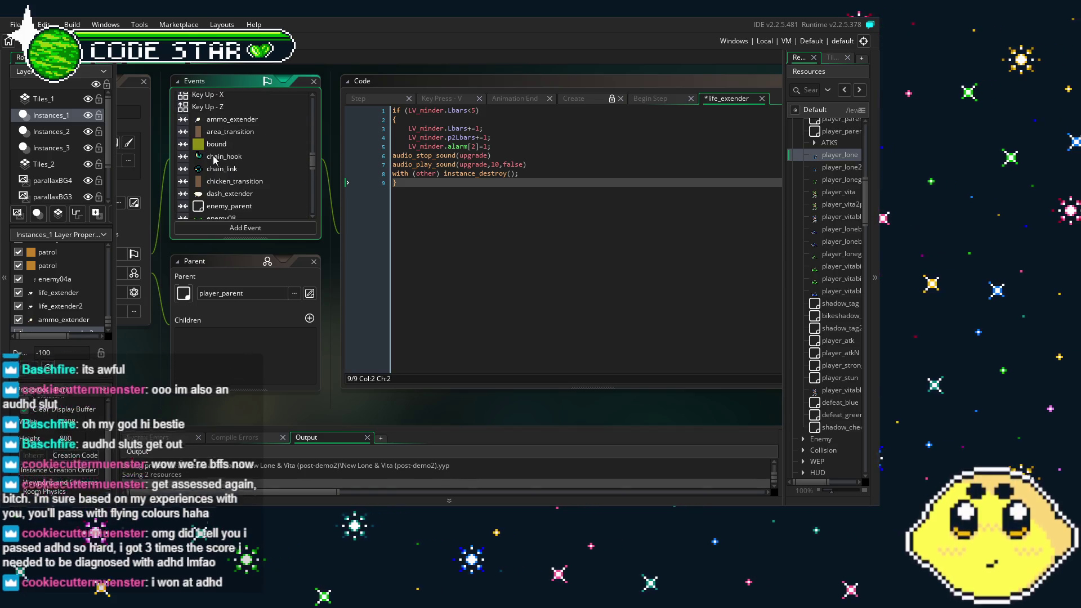
left_click(476, 146)
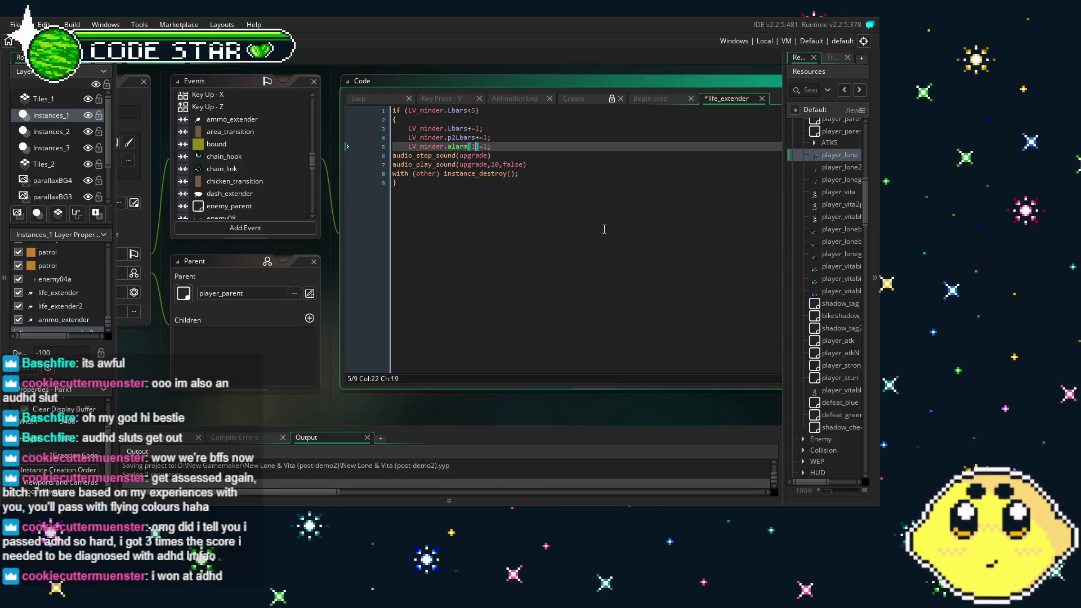
left_click(254, 118)
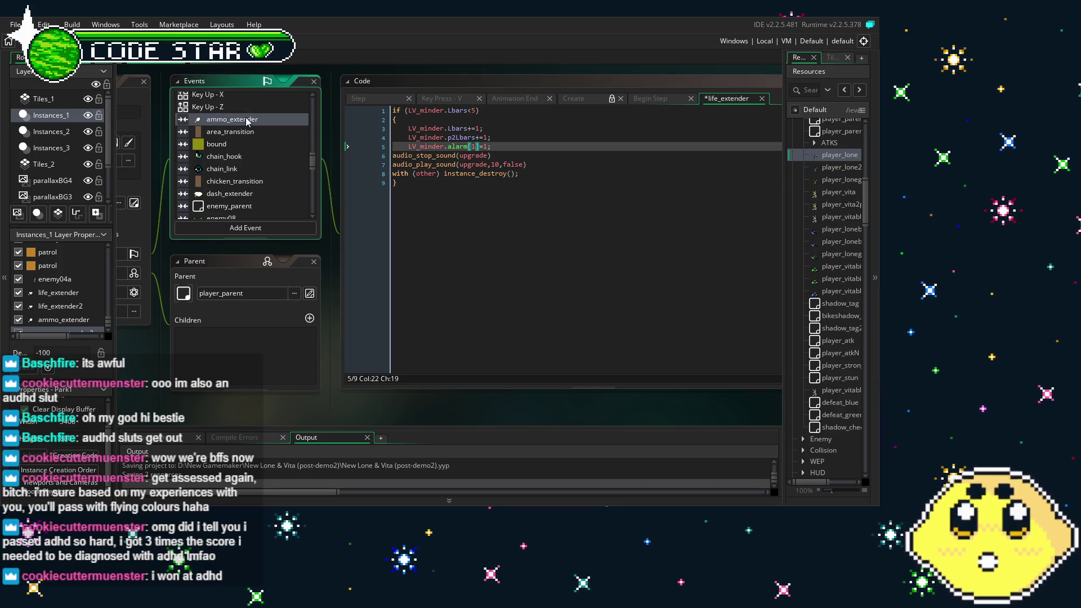
- Replace lines 5–8 of player_lone's ammo_extender code with an indented LV_minder.alarm[2]=1
mouse_move(714, 179)
left_mouse_down()
mouse_move(383, 165)
mouse_move(317, 151)
left_mouse_up()
key("ctrl+v")
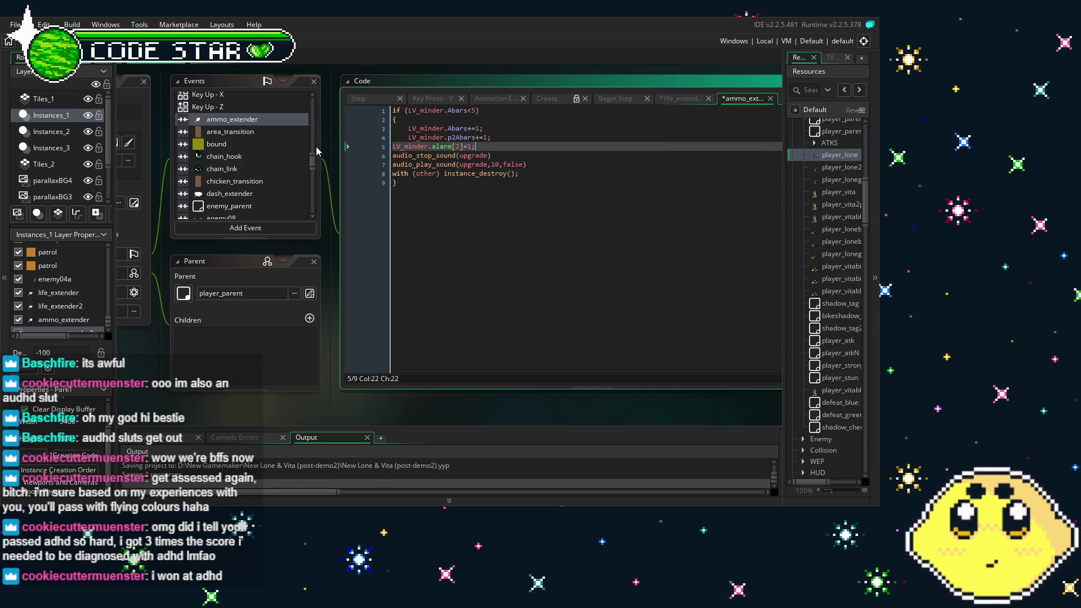
key("Home")
key("Tab")
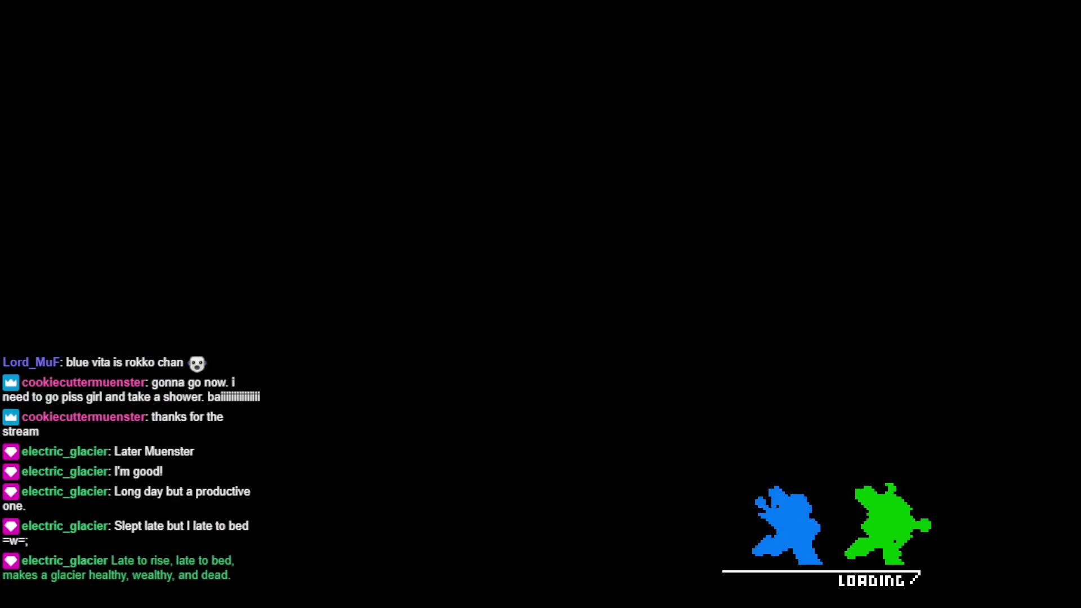
- Skip the intro and start a CO-OP game
key("Return")
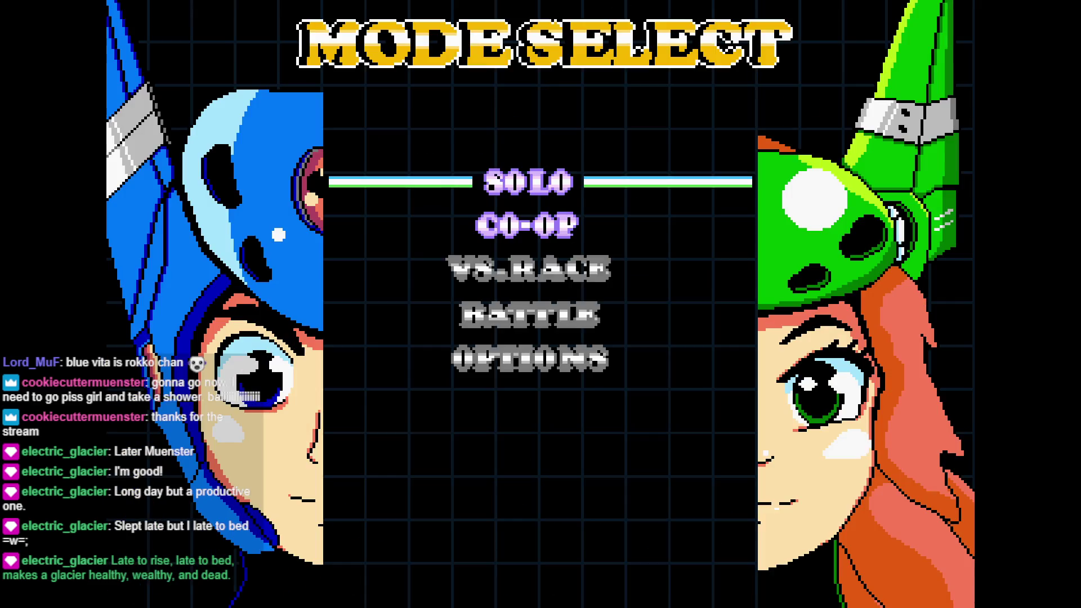
key("Down")
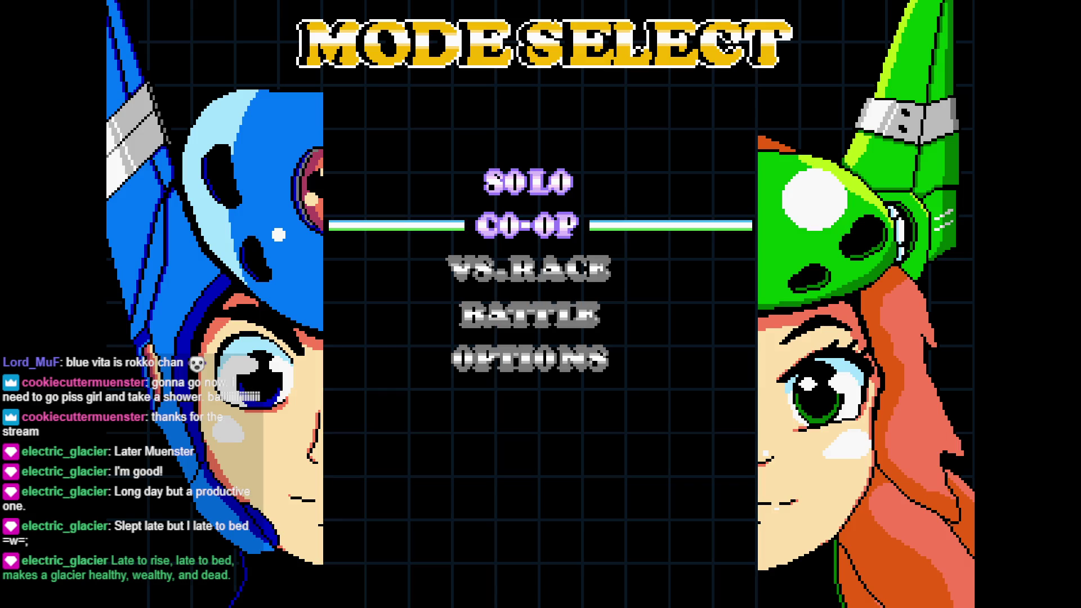
key("Return")
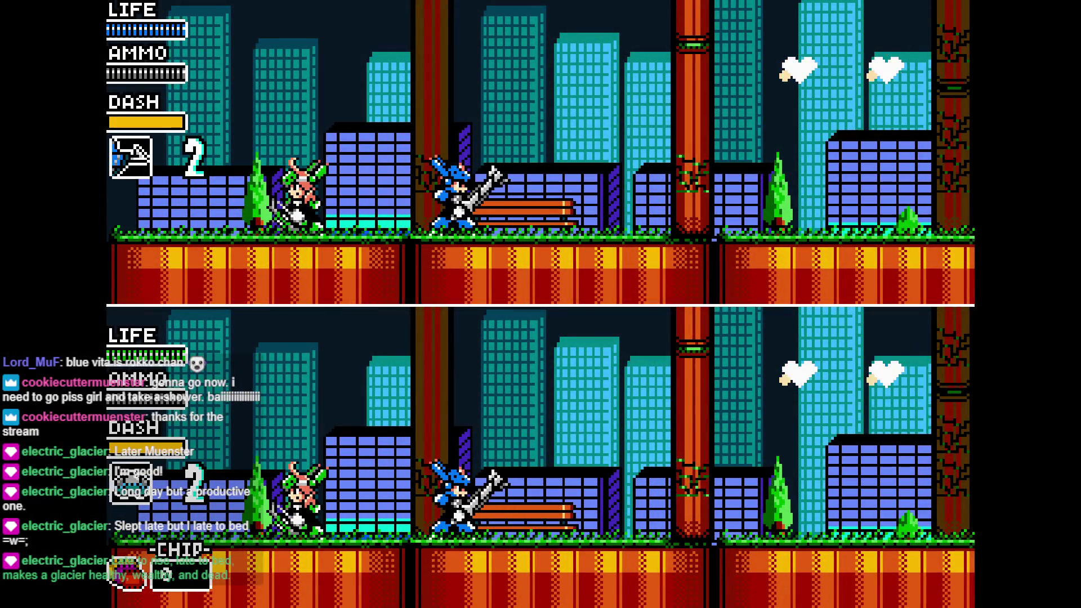
- Move the pink-haired character left and right with dashes and a jump
key("Right")
key("Left")
key("space")
key("Right")
key("Right")
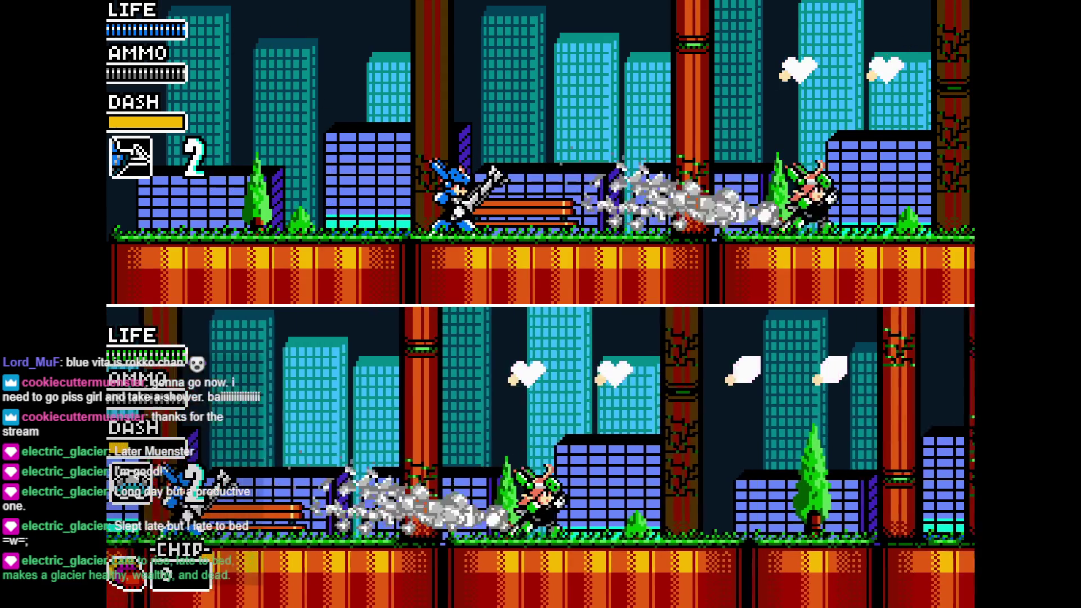
key("Left")
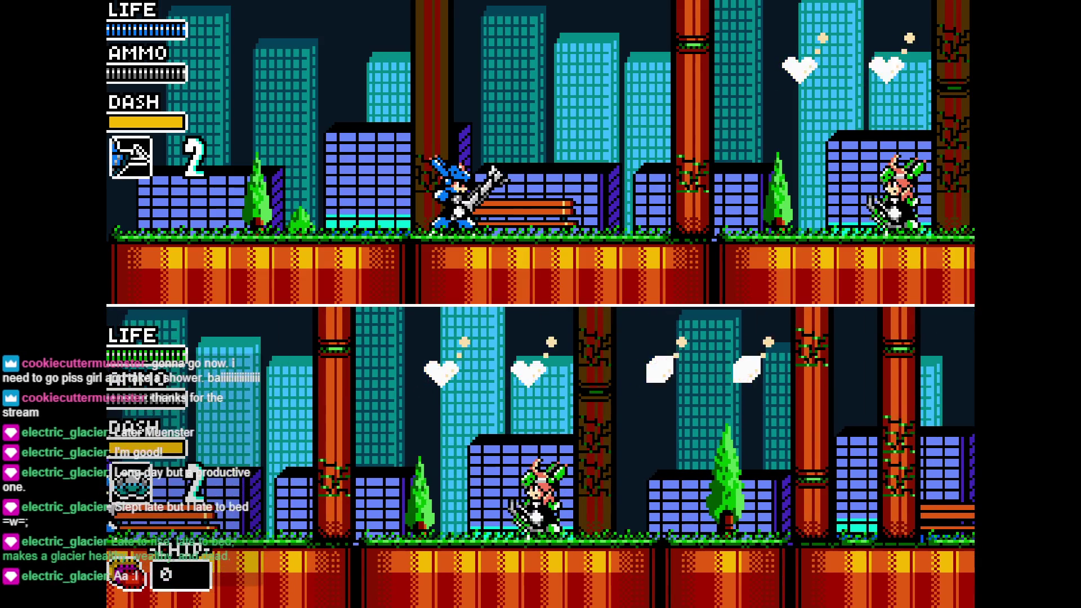
key("Left")
key("Right")
- Have Vita swing, then jump and run to collect the ammo pickups and life hearts
key("x")
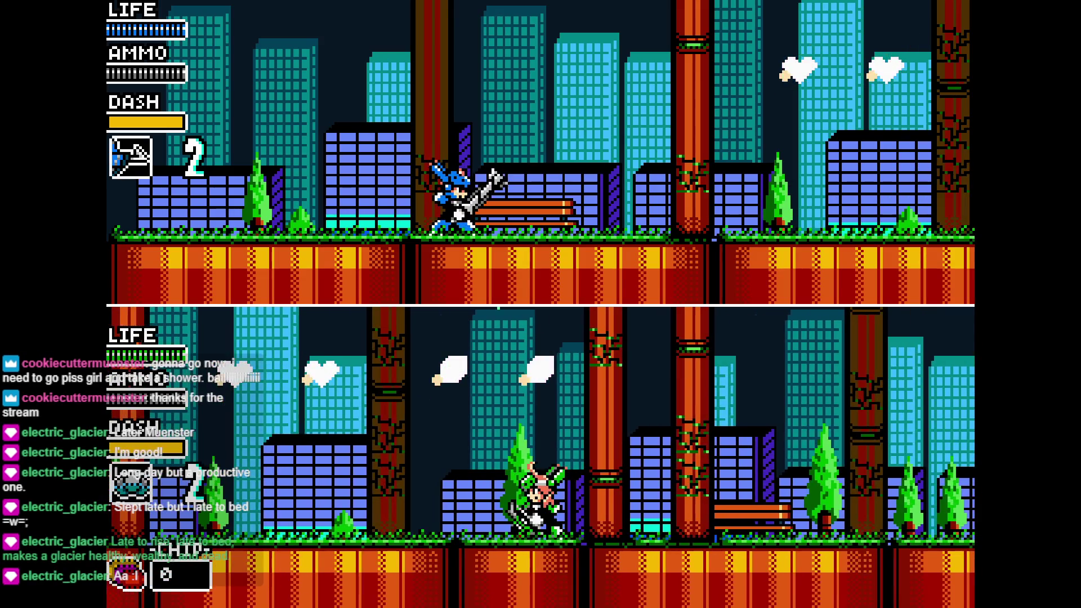
key("z")
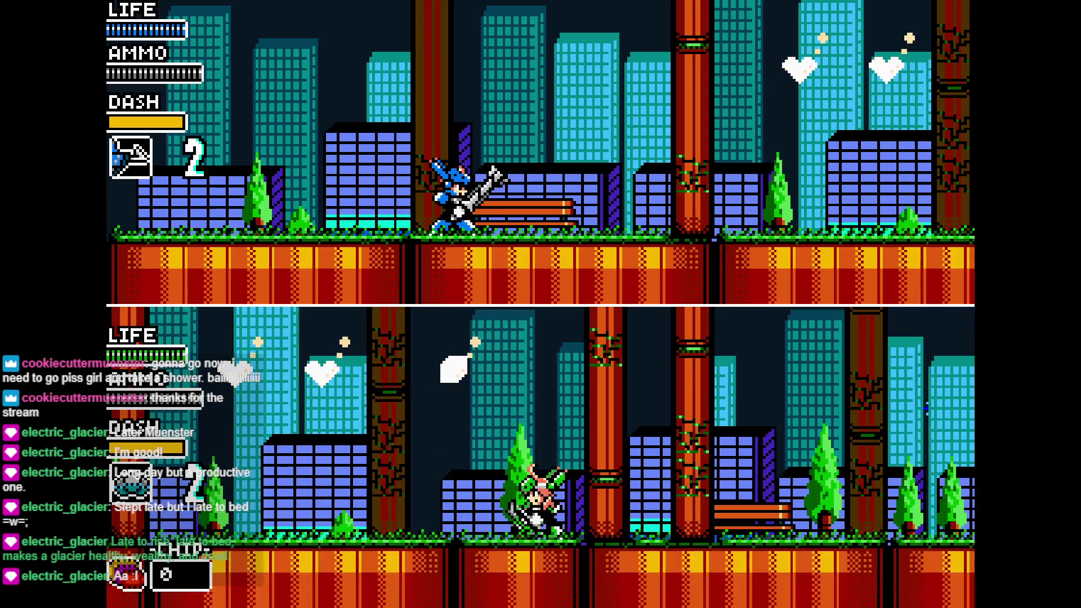
key("Right")
key("z")
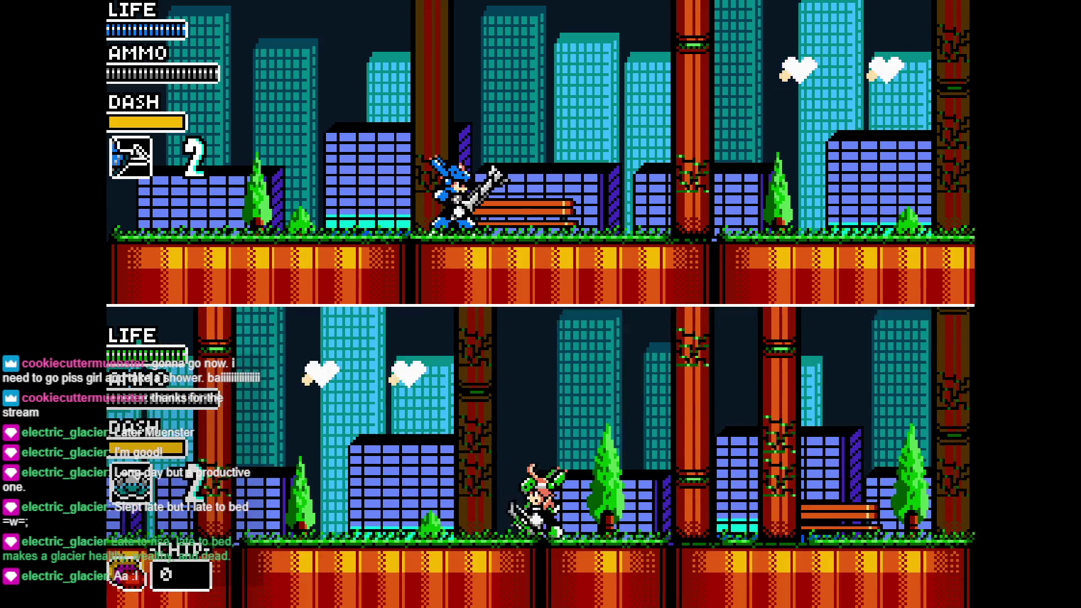
key("Left")
key("z")
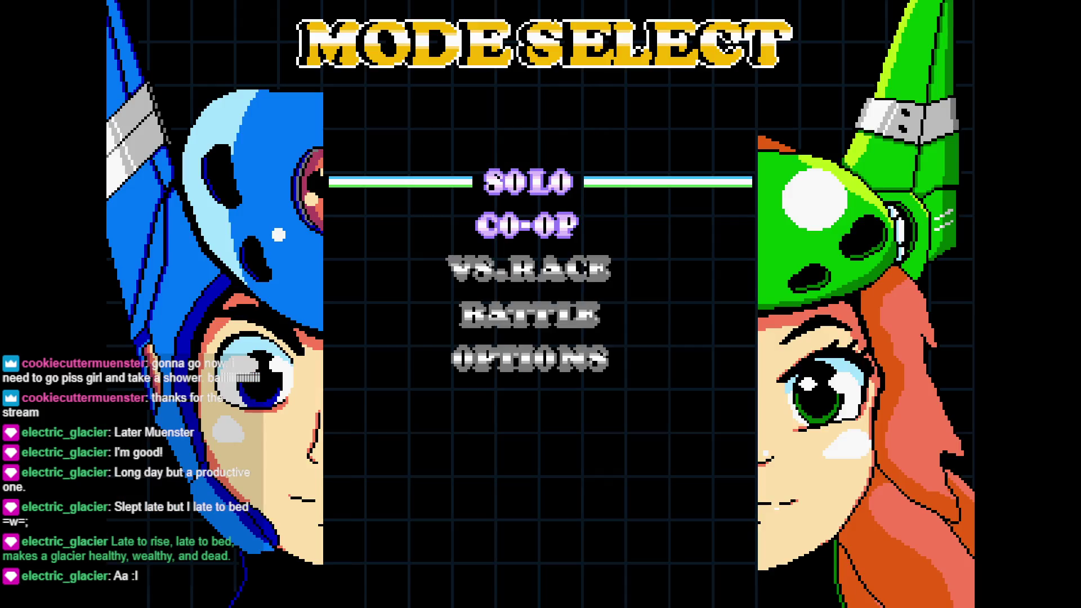
- Start a new co-op game, swap from LONE to VITA, and test dashing
key("Return")
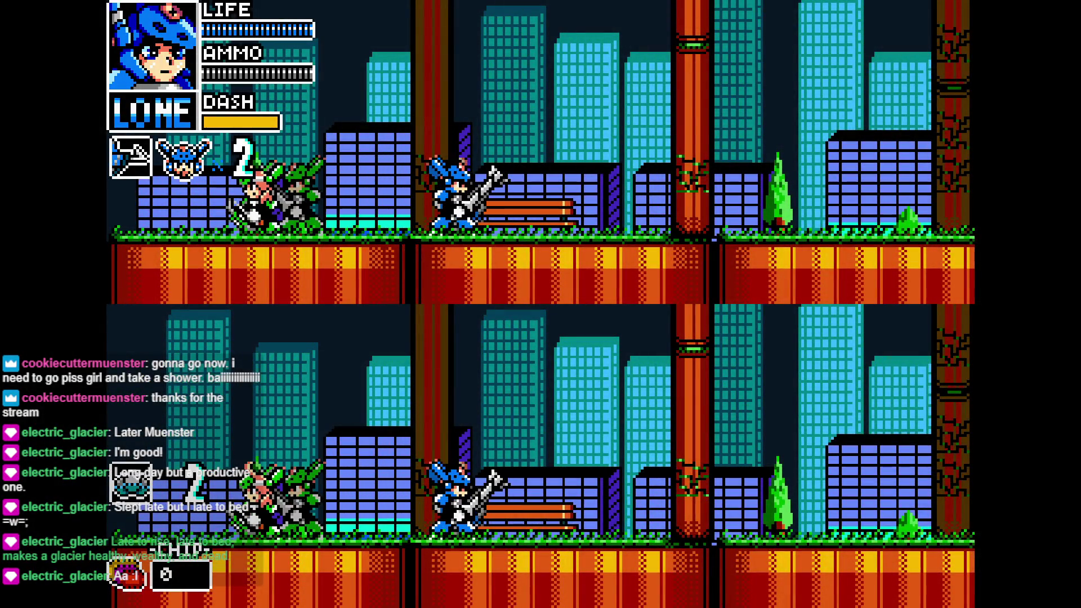
key("Right")
key("Left")
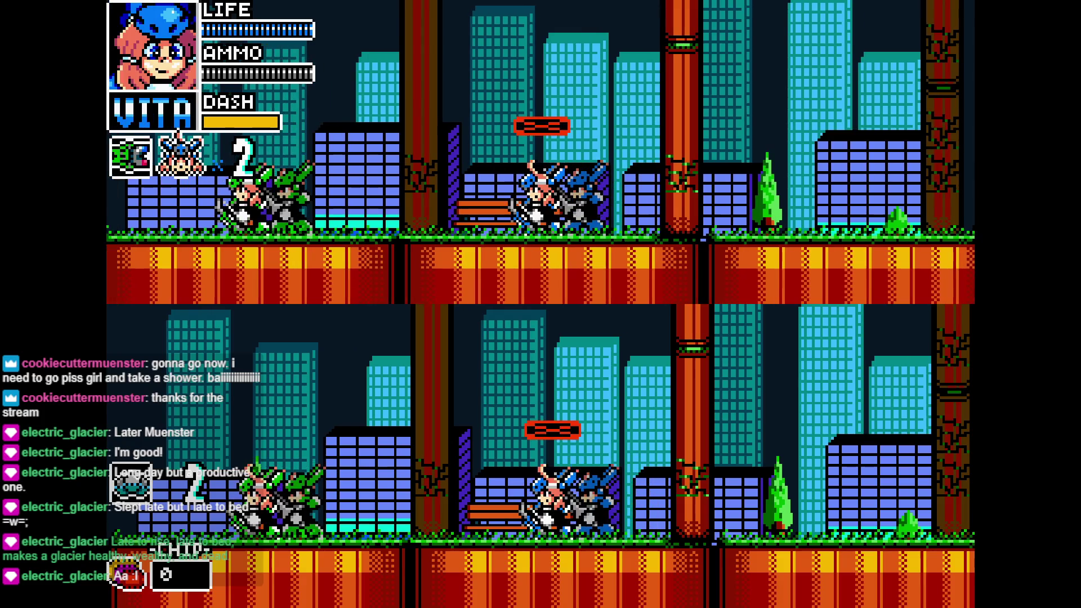
key("Right")
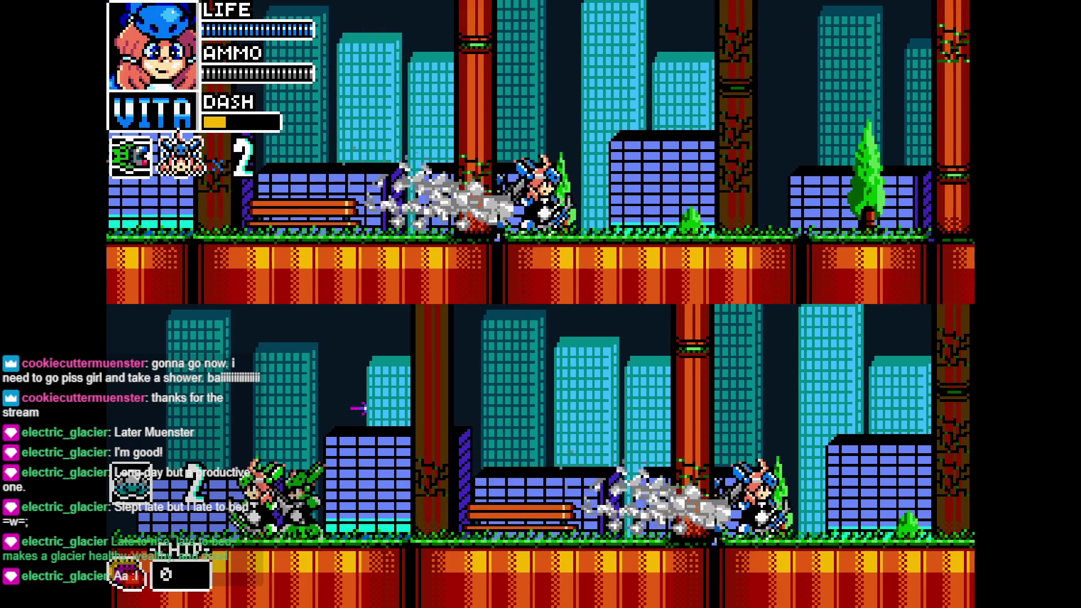
key("Left")
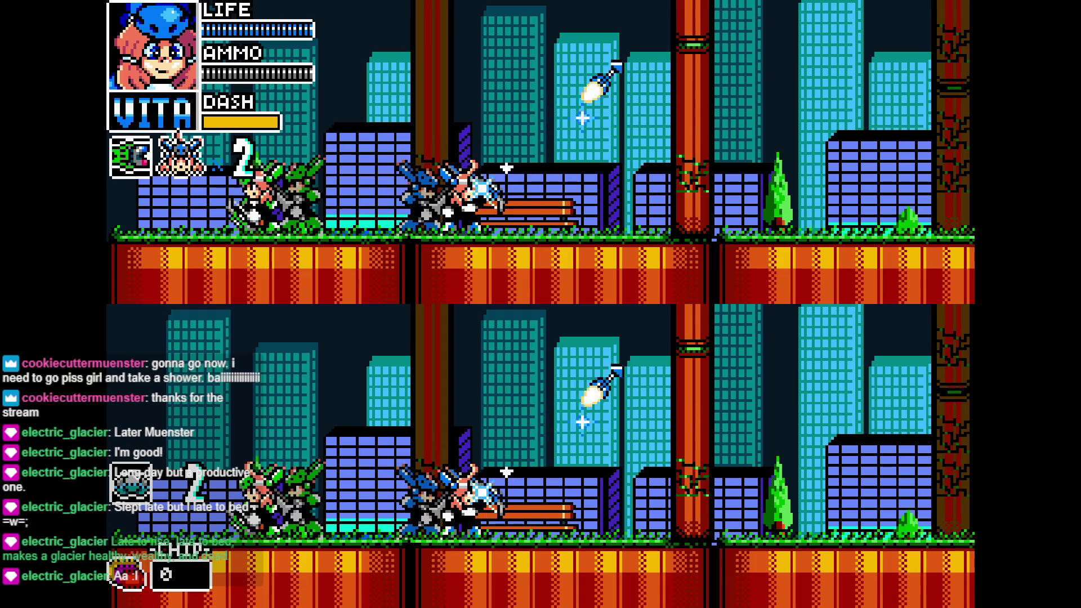
- Jump far right, dash Vita through the enemy, fire bow shots, and advance the dialogue
key("Right")
key("space")
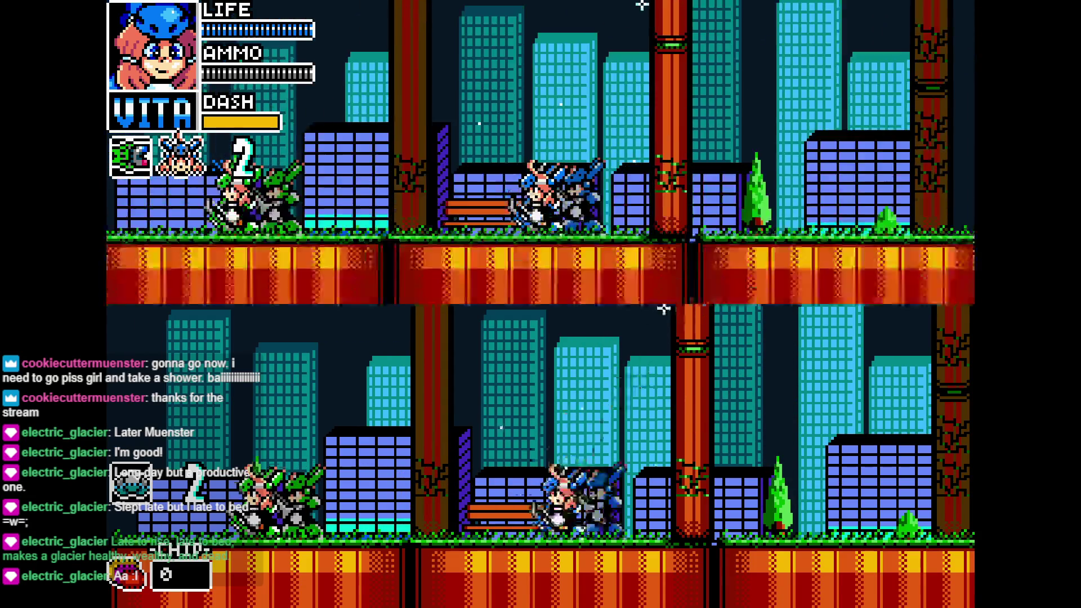
key("space")
key("Right")
key("Right")
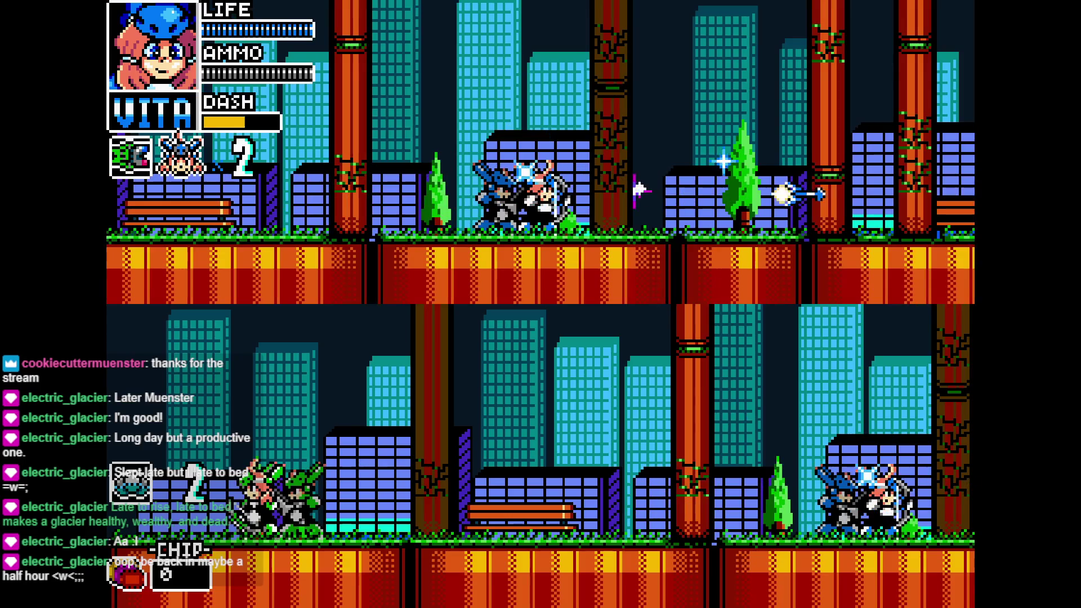
key("Right")
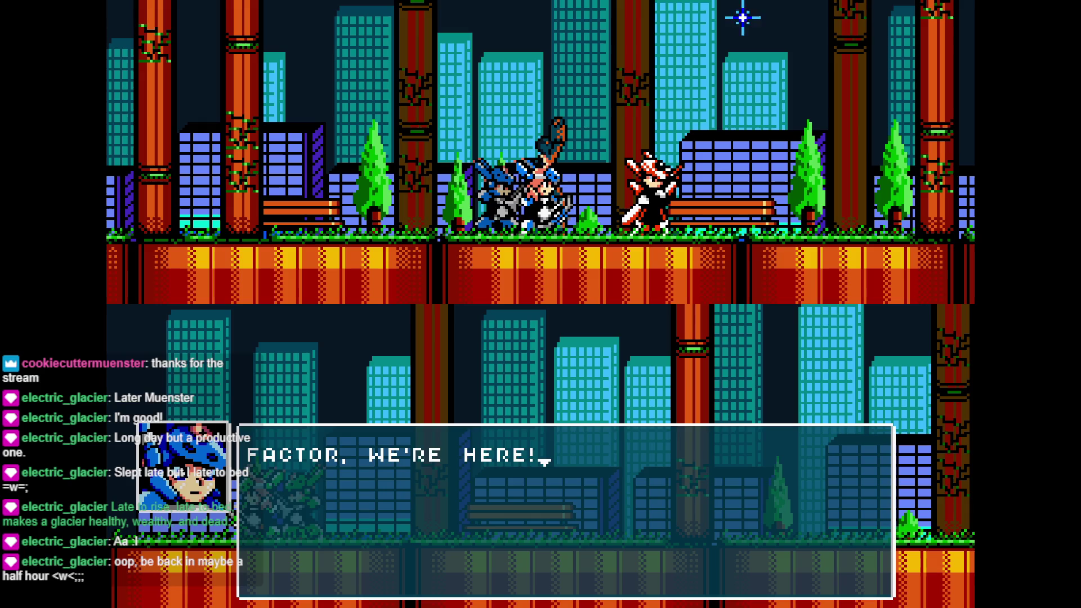
key("z")
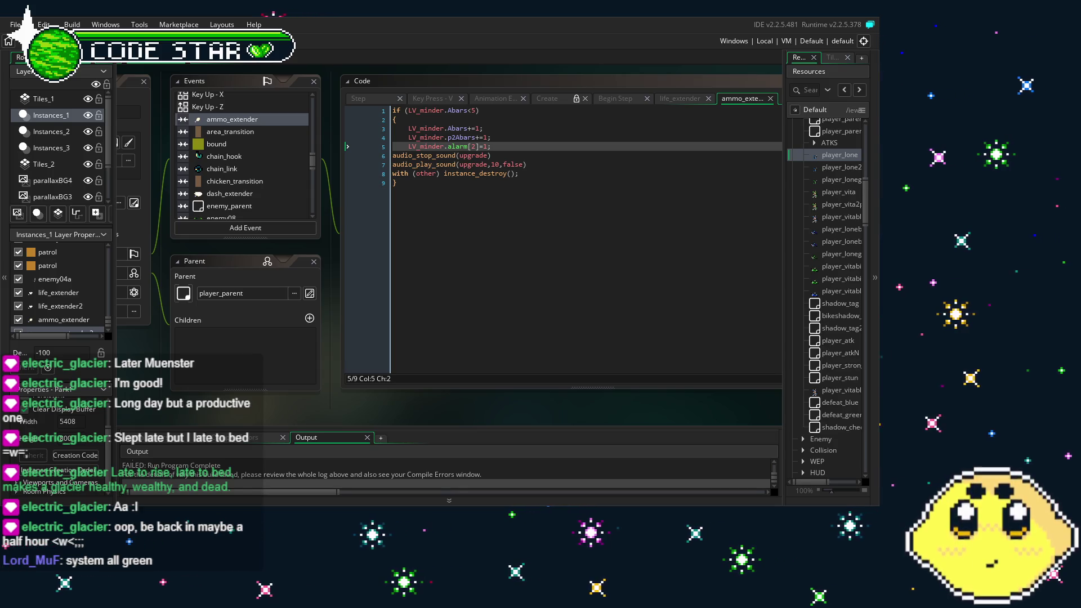
- Check the LV_minder alarm lines in player_lone's ammo_extender and life_extender code
left_click(451, 353)
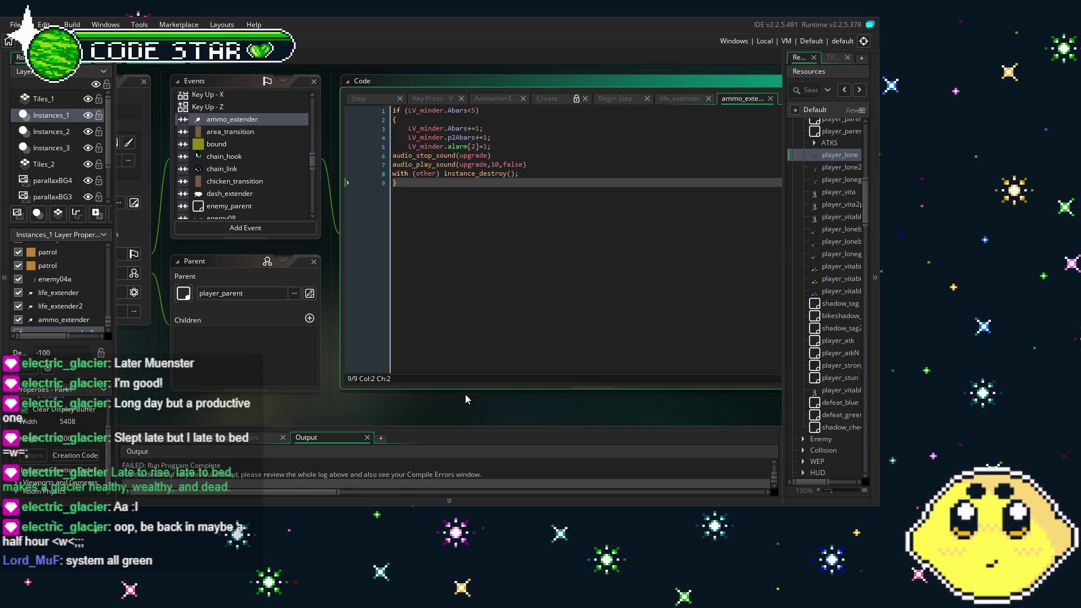
scroll(541, 244, "up", 1)
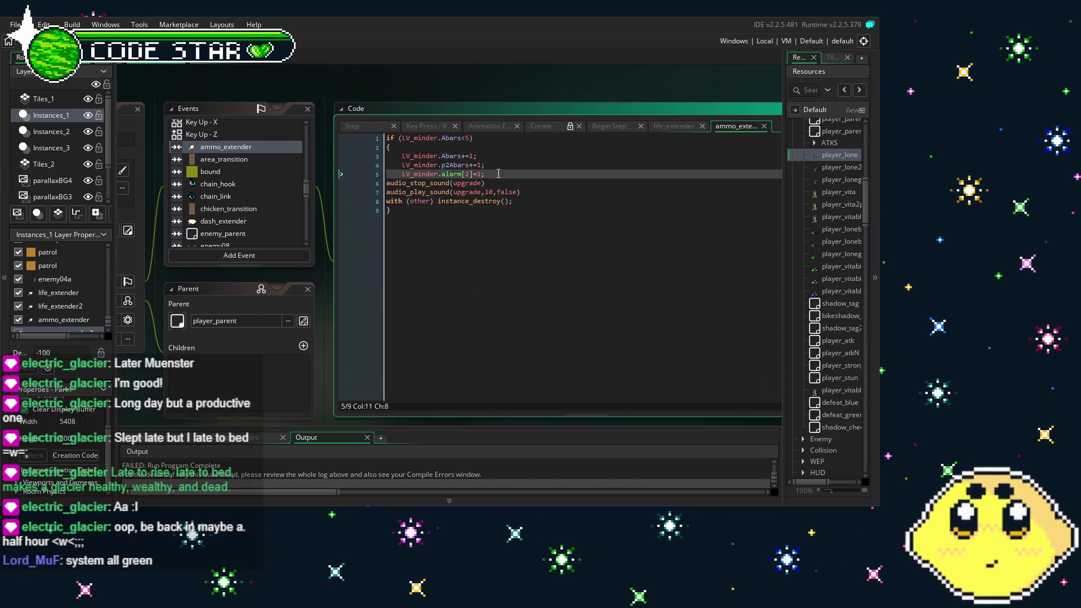
left_click_drag(485, 174, 399, 180)
key("ctrl+c")
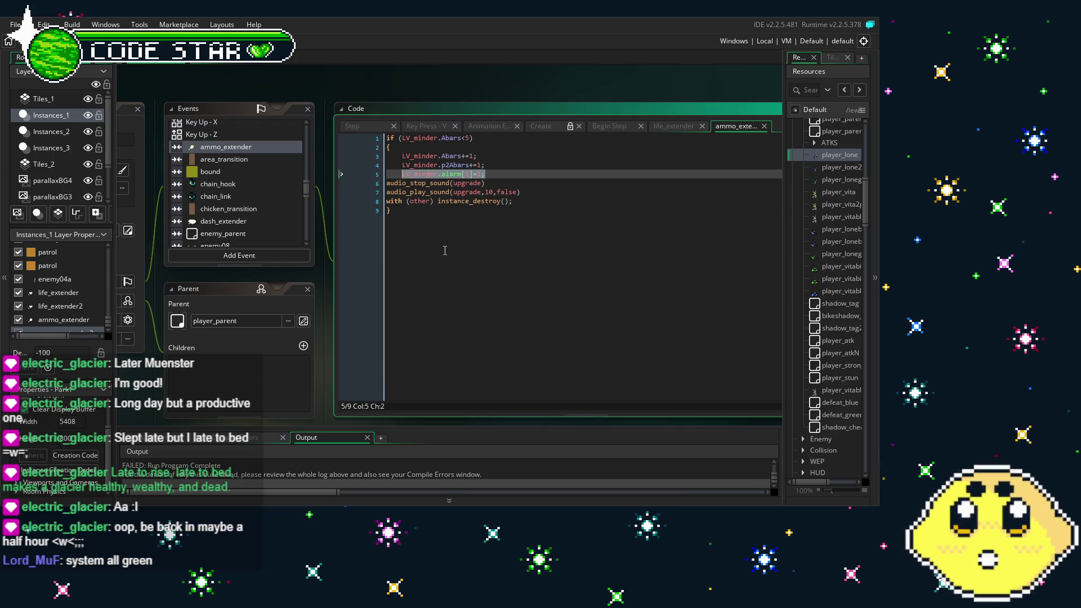
scroll(237, 204, "down", 2)
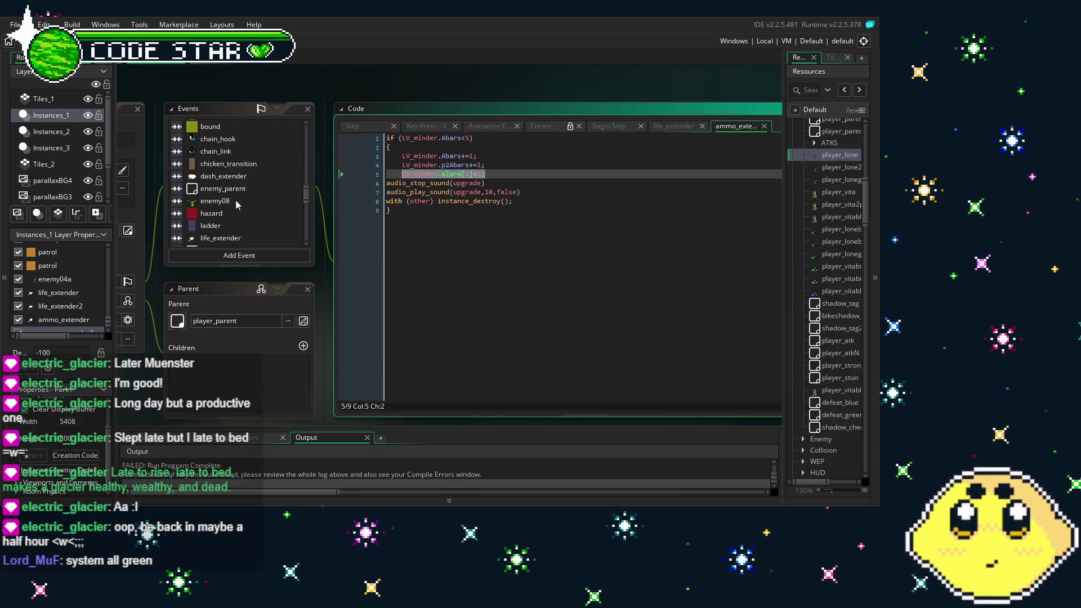
scroll(240, 187, "down", 3)
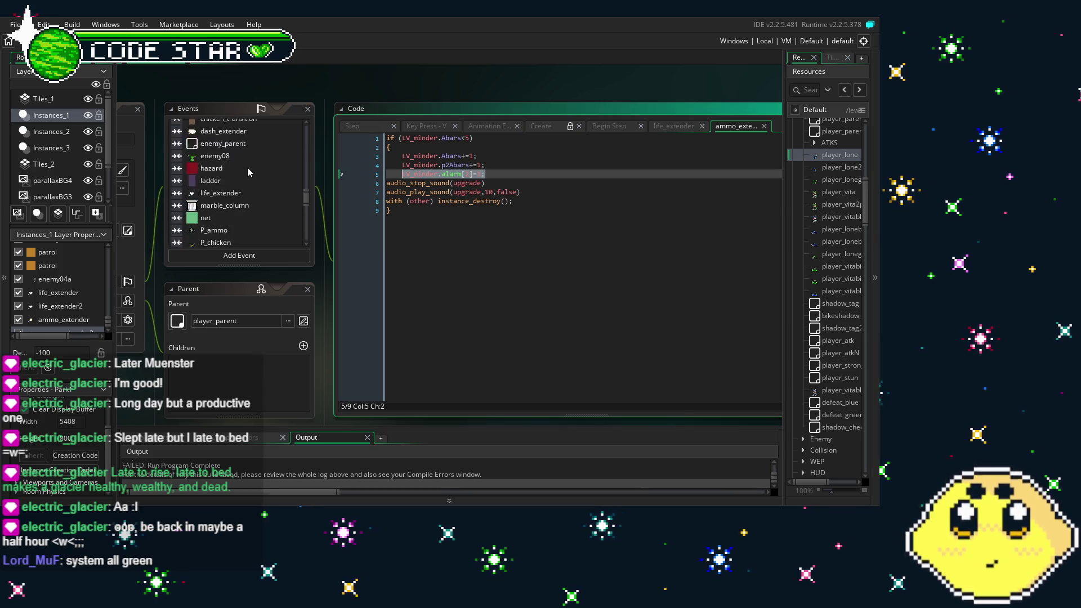
left_click(222, 170)
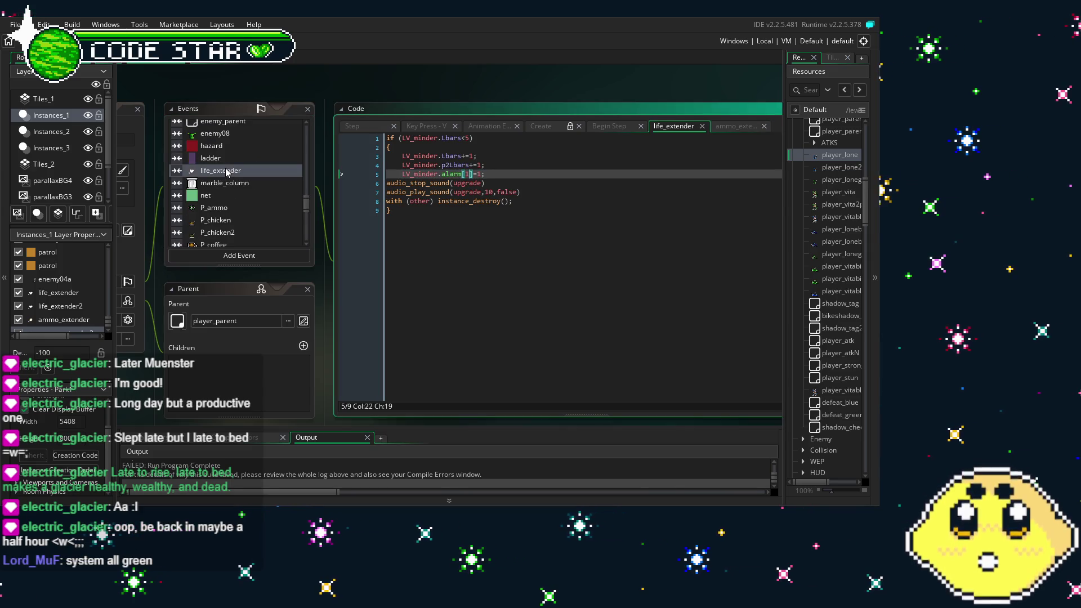
left_click(493, 183)
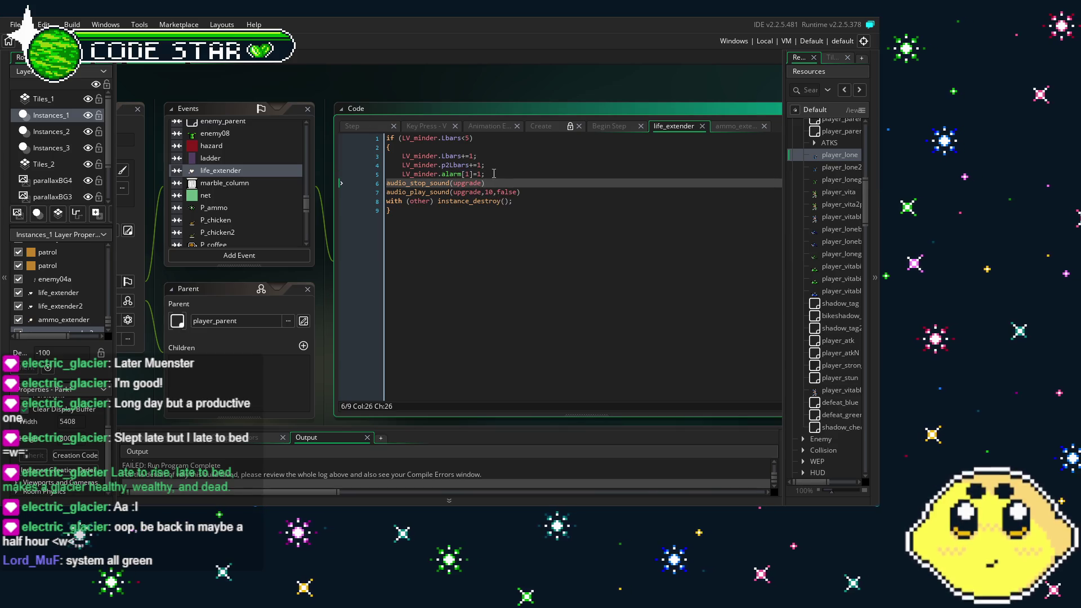
double_click(841, 167)
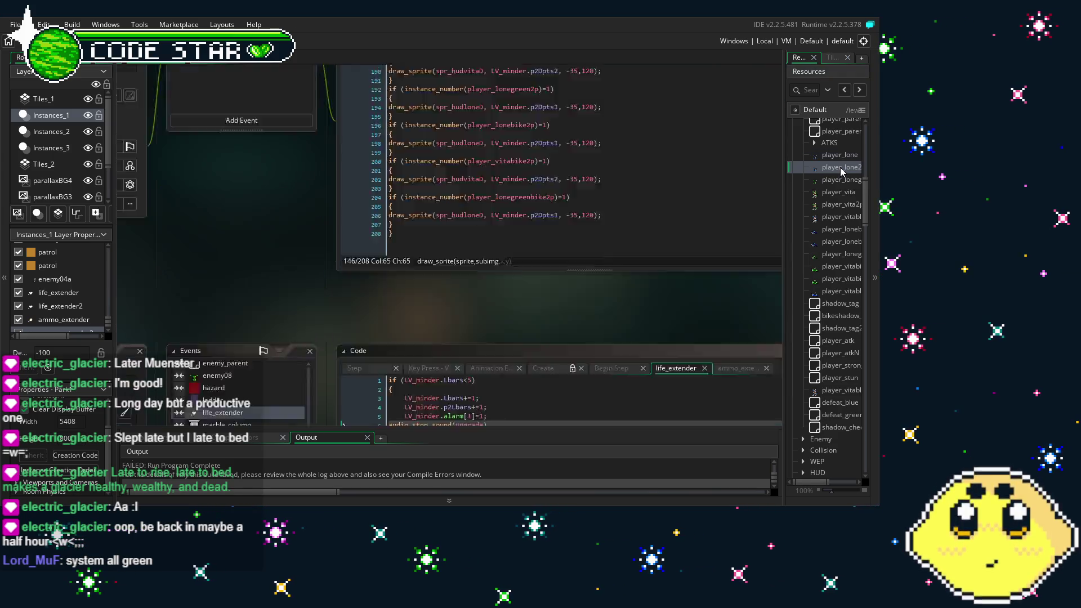
- Replace lines 5–8 of player_lone2p's ammo_extender code with LV_minder.alarm[2]=1
scroll(338, 155, "down", 10)
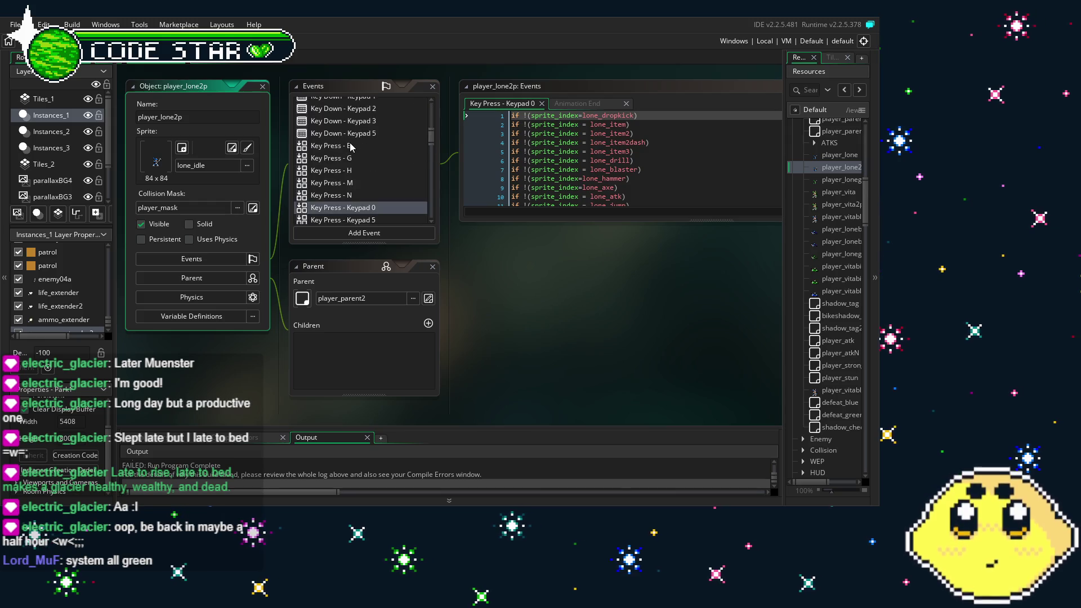
scroll(351, 147, "down", 3)
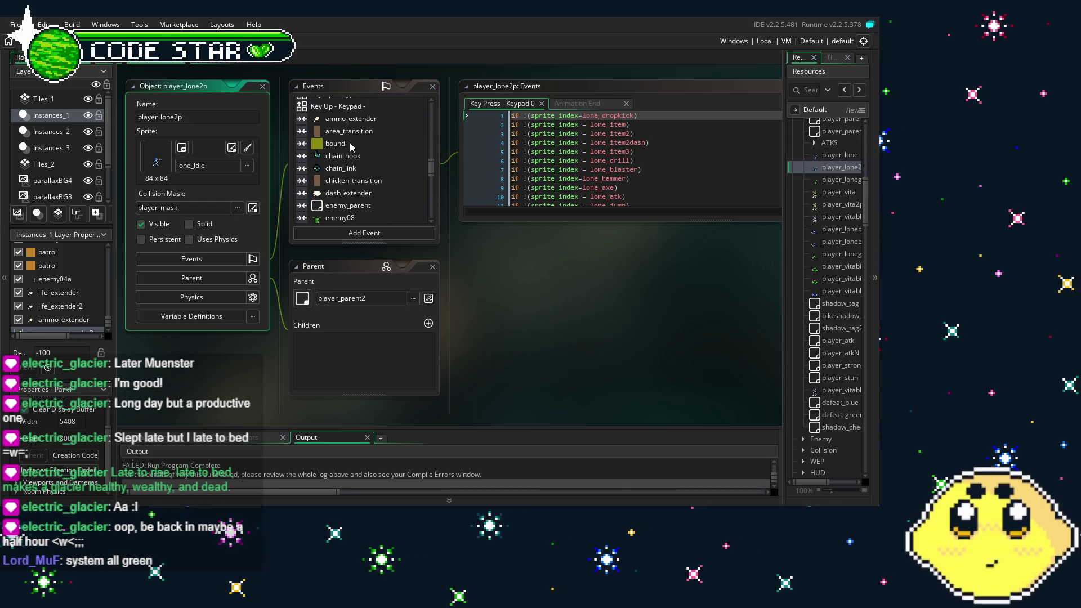
left_click(351, 119)
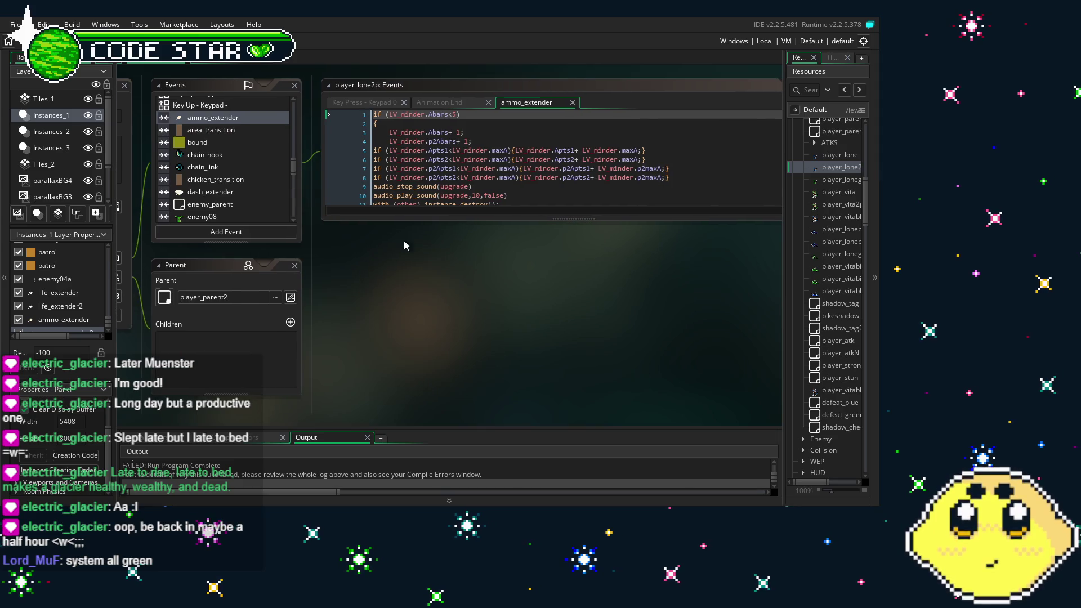
left_click_drag(424, 218, 403, 386)
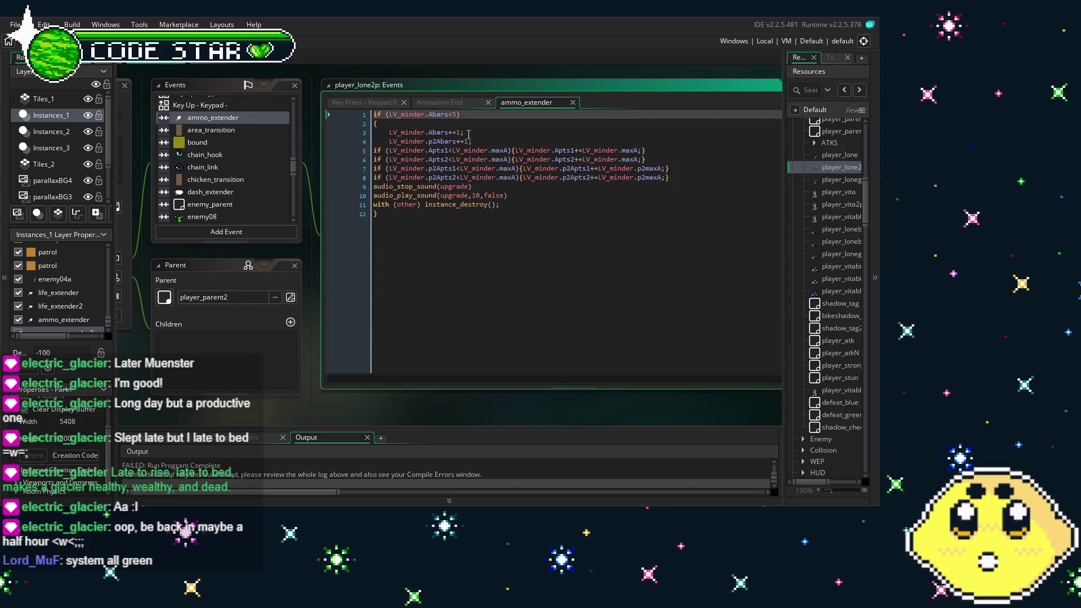
left_click_drag(696, 175, 345, 153)
key("ctrl+v")
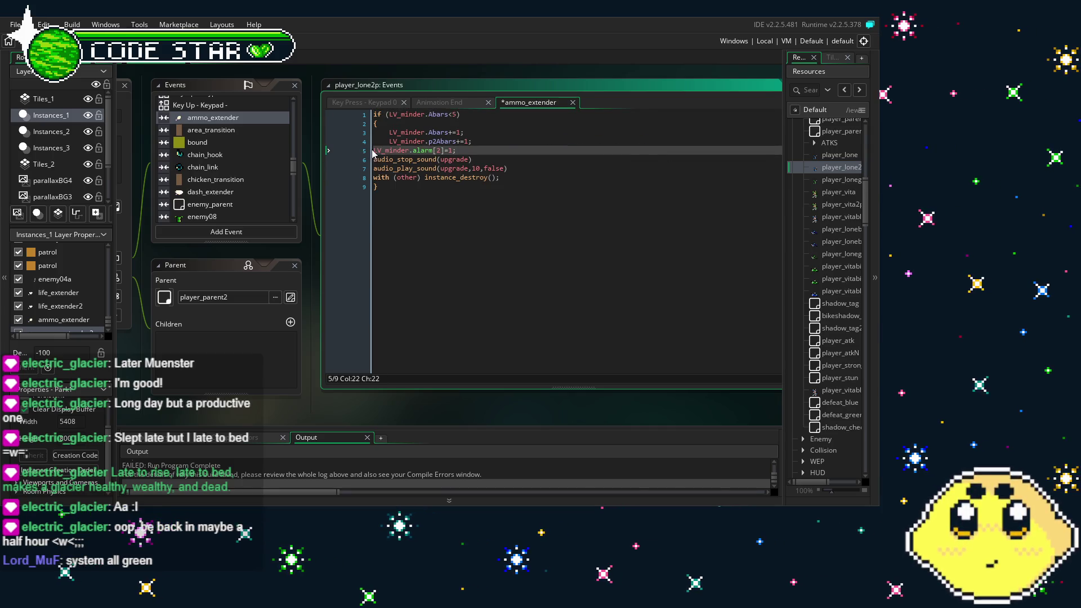
left_click(420, 217)
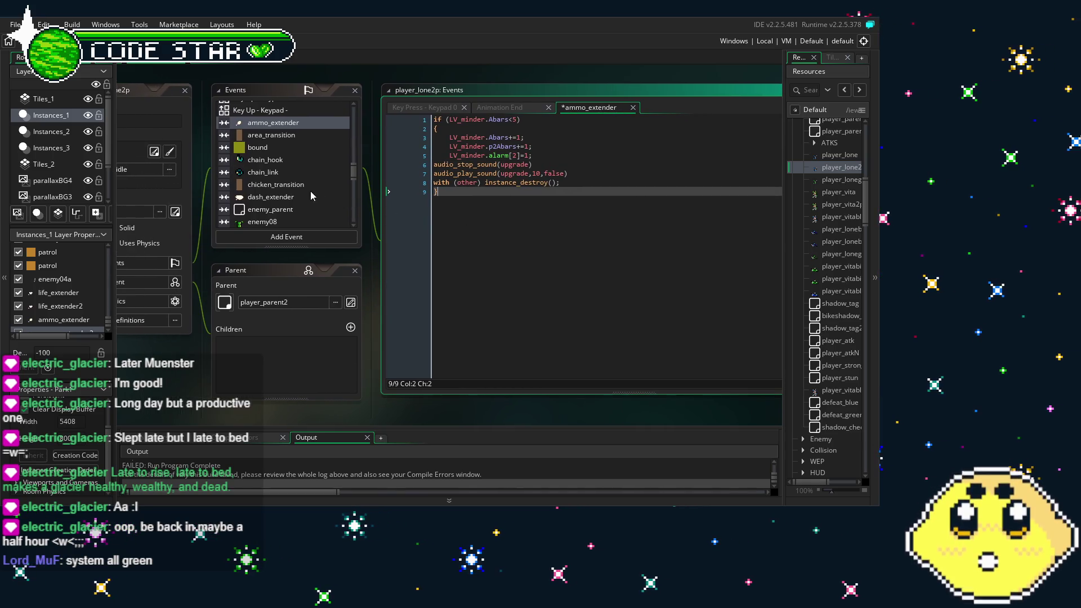
scroll(287, 203, "down", 3)
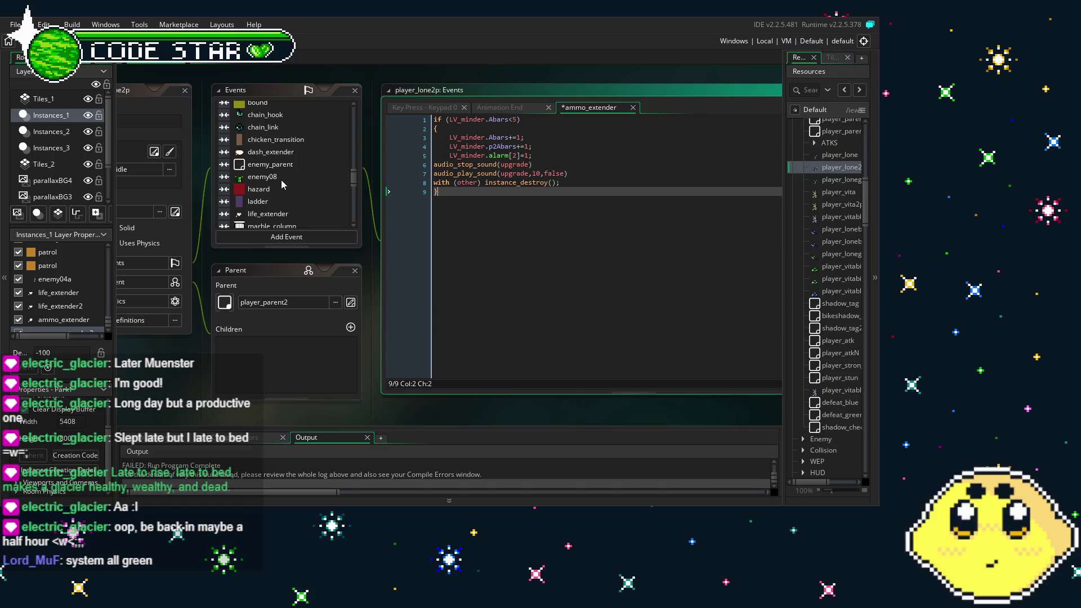
- Replace lines 5–8 of player_lone2p's life_extender code with an indented LV_minder.alarm[1]=1
left_click(268, 214)
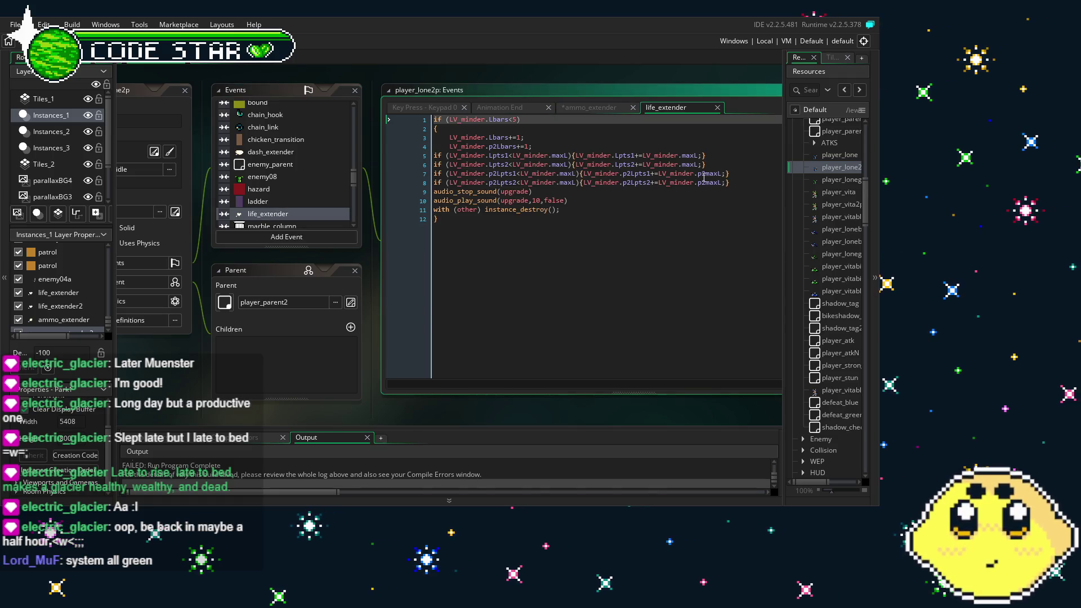
left_click_drag(743, 183, 402, 159)
key("ctrl+v")
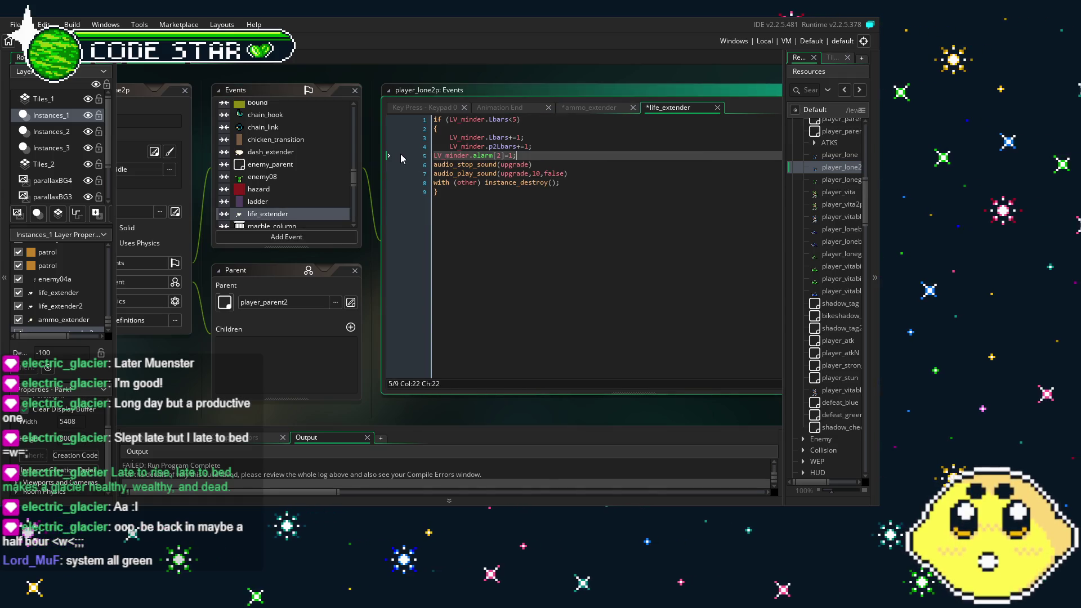
key("Tab")
left_click(516, 156)
left_click(511, 234)
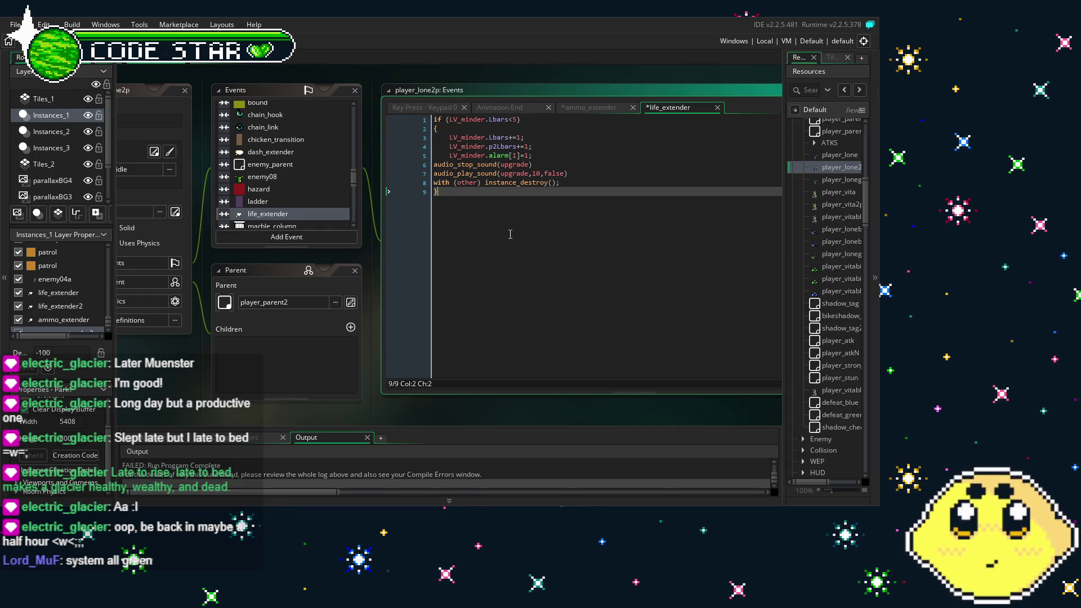
left_click_drag(223, 218, 254, 216)
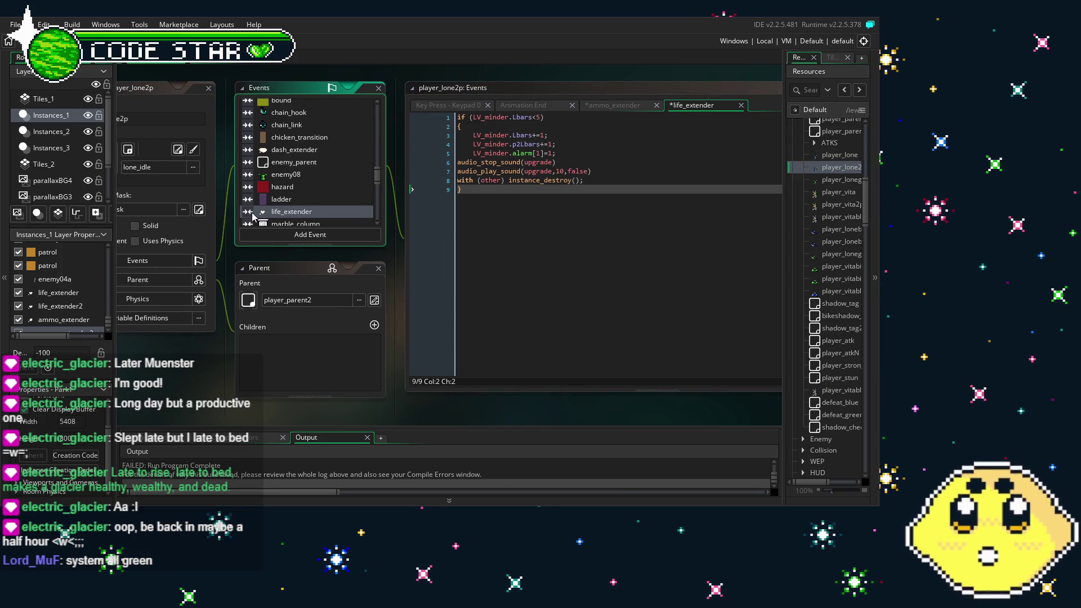
- In player_lonegreen2p's ammo_extender code, replace lines 5–8 with LV_minder.alarm[2]=1;
double_click(818, 181)
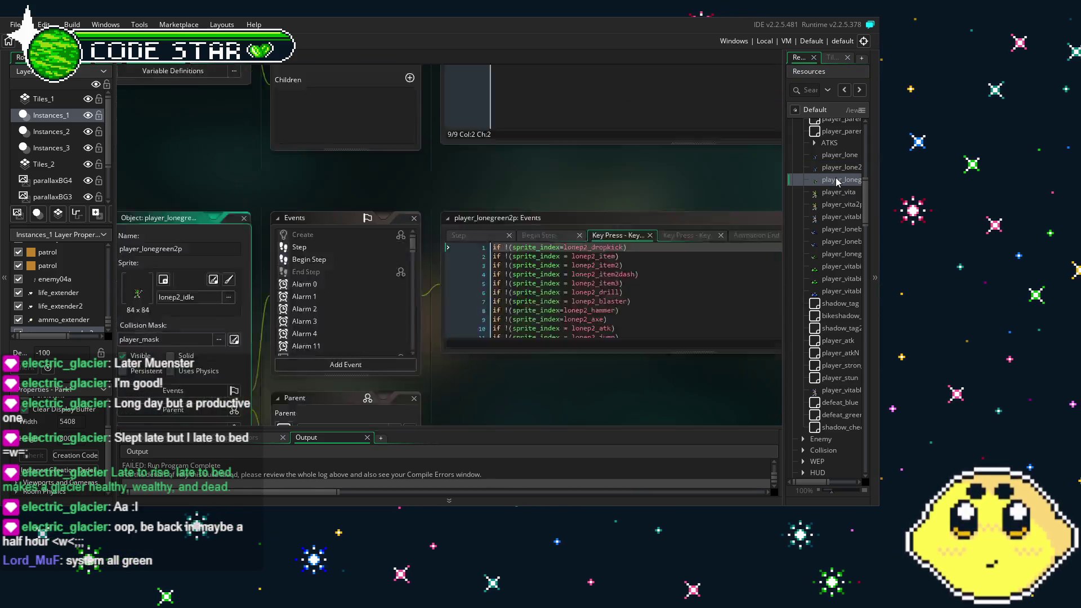
left_click_drag(524, 282, 491, 285)
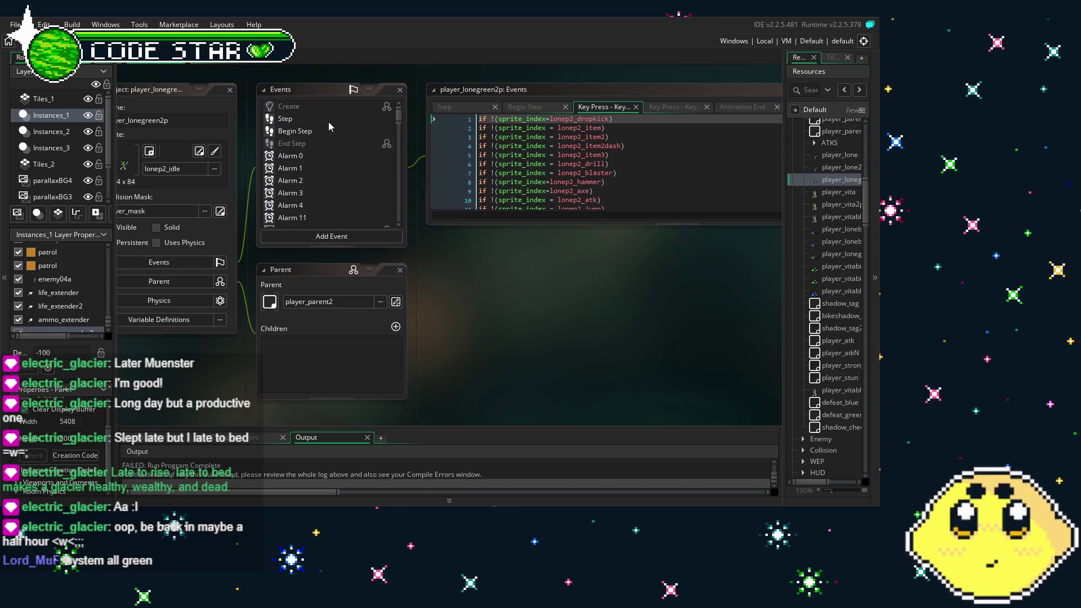
left_click_drag(525, 230, 515, 388)
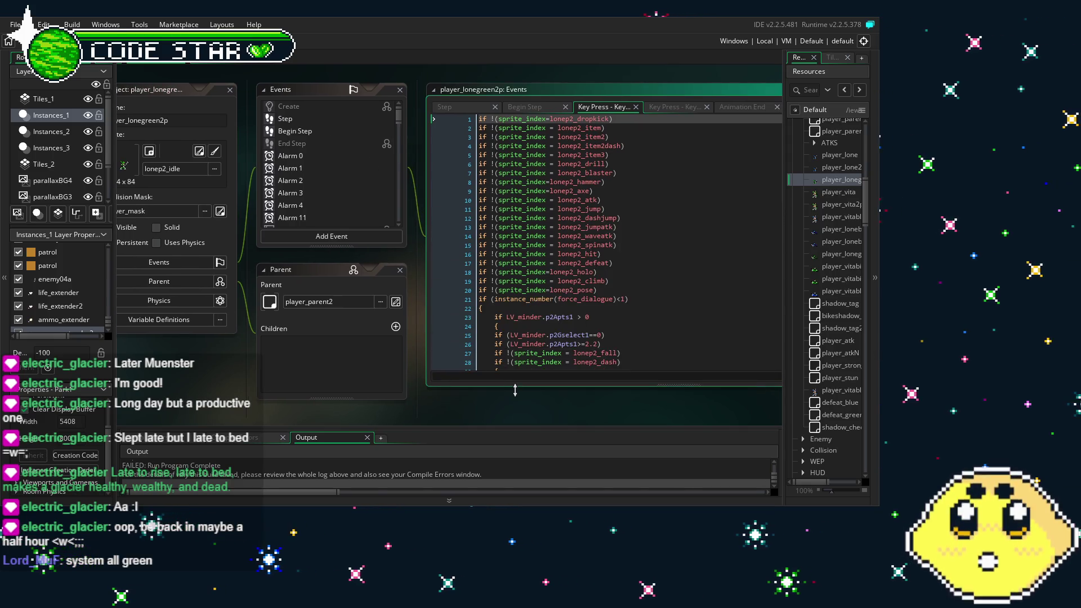
scroll(342, 175, "down", 15)
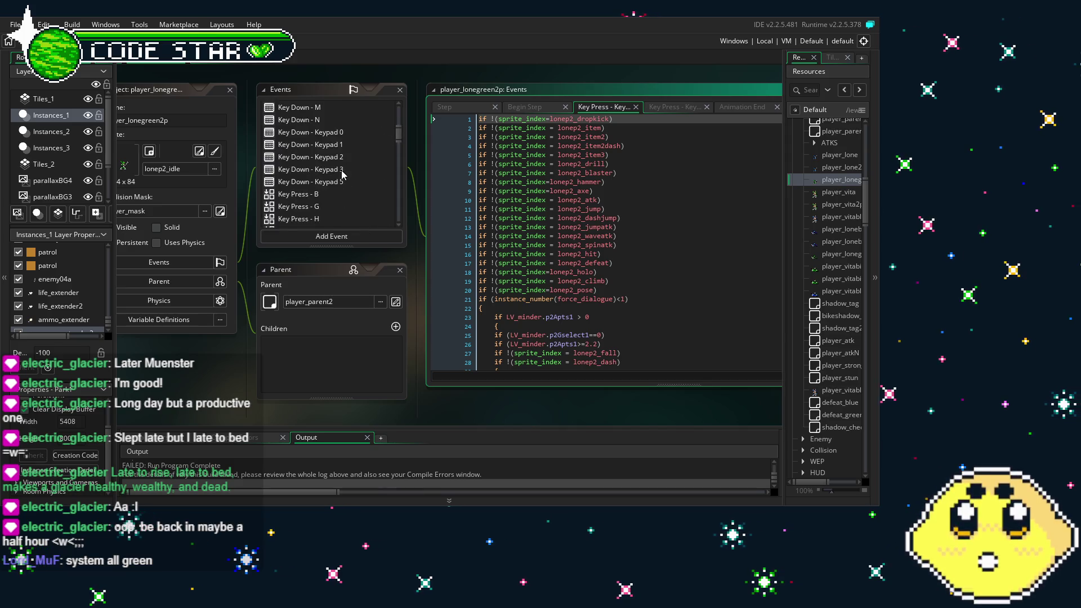
scroll(341, 175, "up", 5)
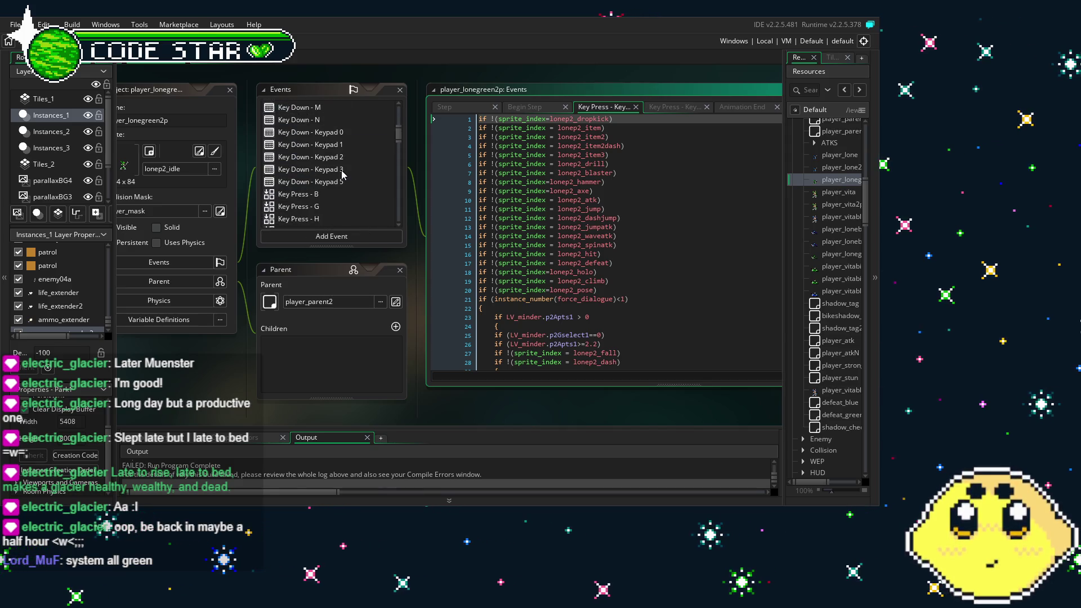
scroll(341, 175, "up", 10)
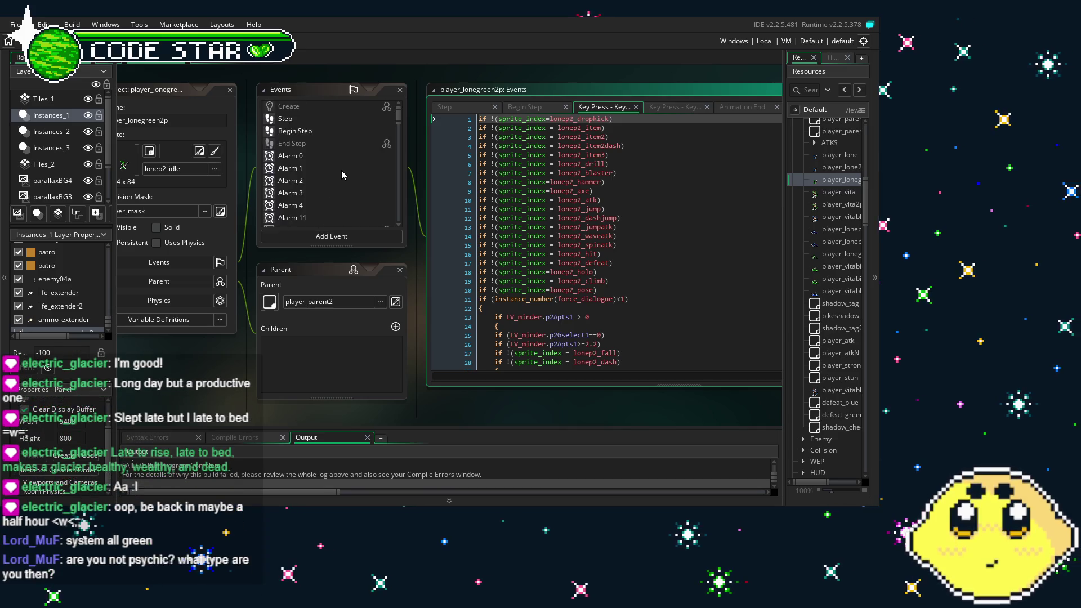
scroll(314, 176, "down", 20)
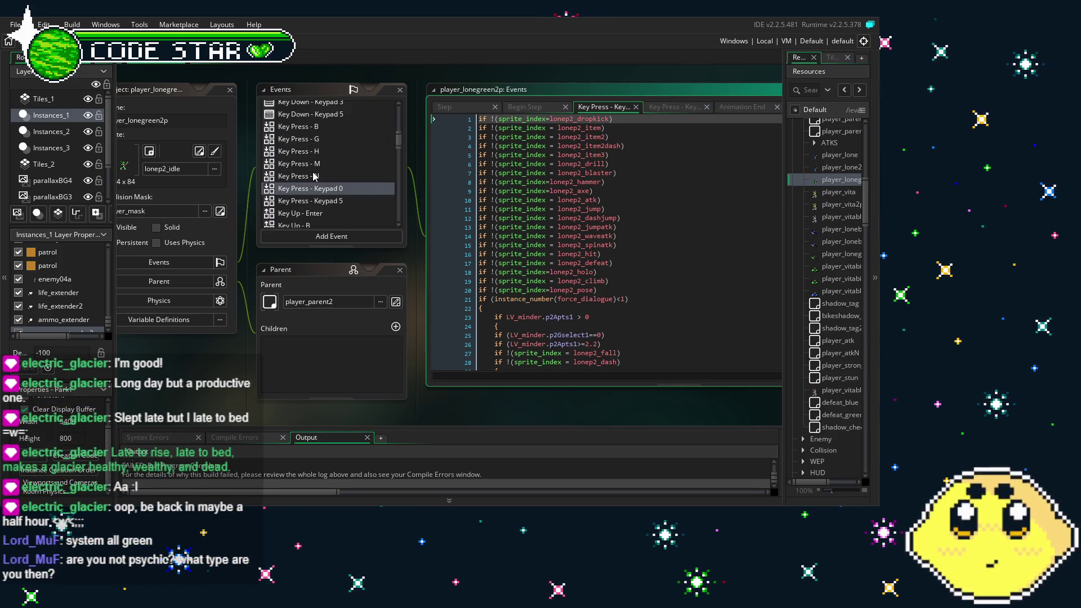
scroll(318, 147, "up", 2)
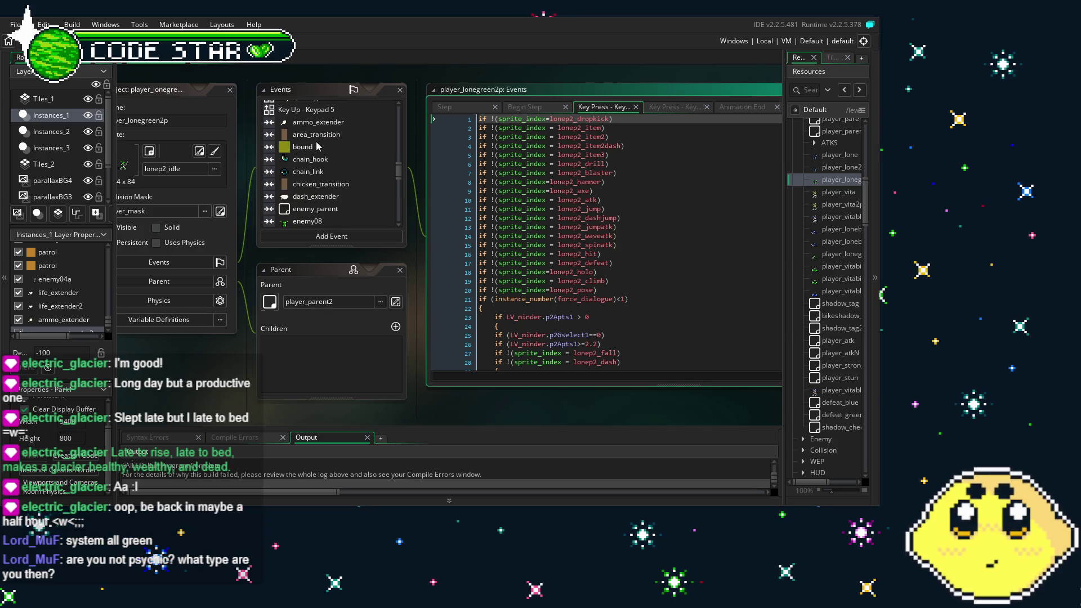
left_click(332, 126)
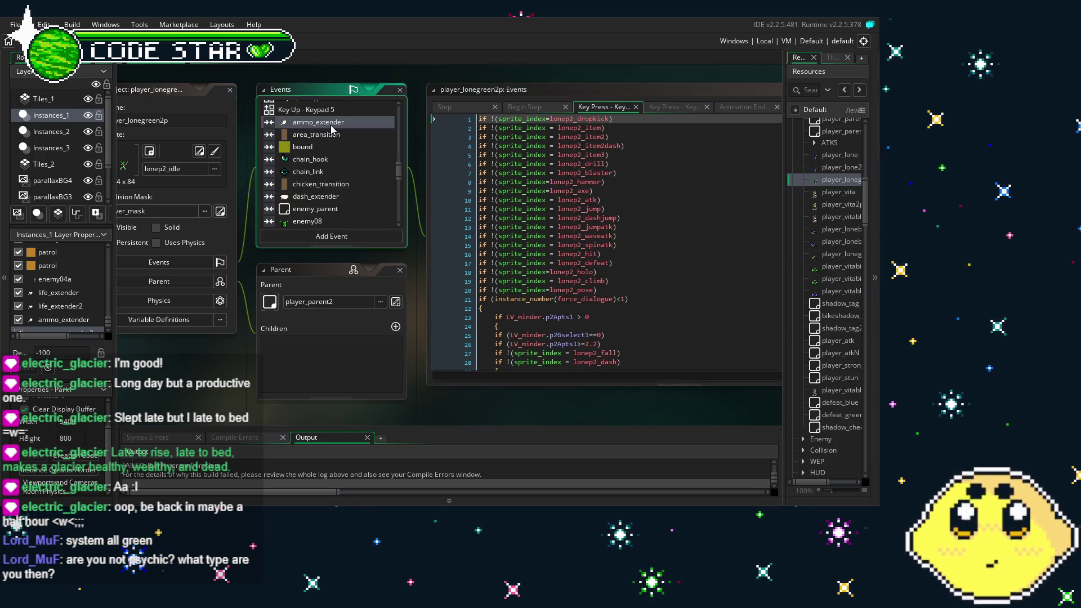
left_click(623, 236)
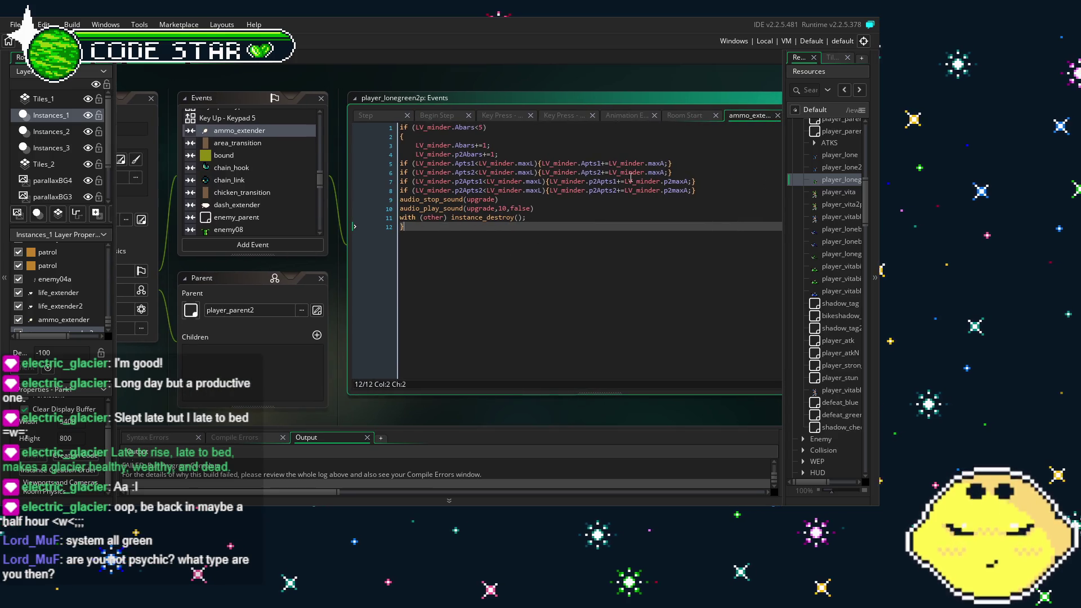
mouse_move(709, 191)
left_mouse_down()
mouse_move(394, 155)
mouse_move(374, 165)
left_mouse_up()
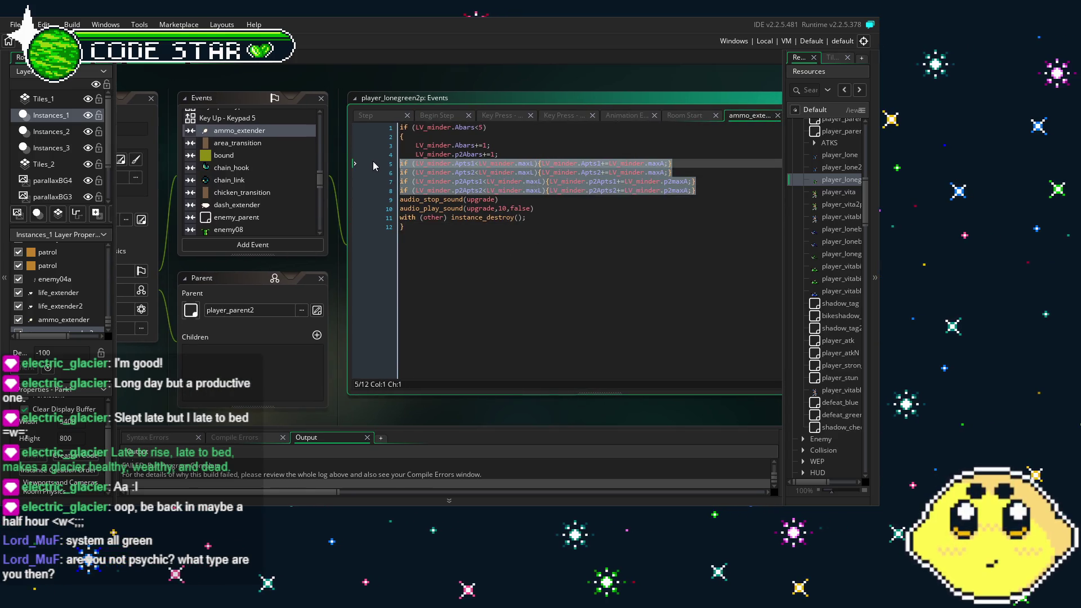
type("LV_minder.alarm[2]=1;")
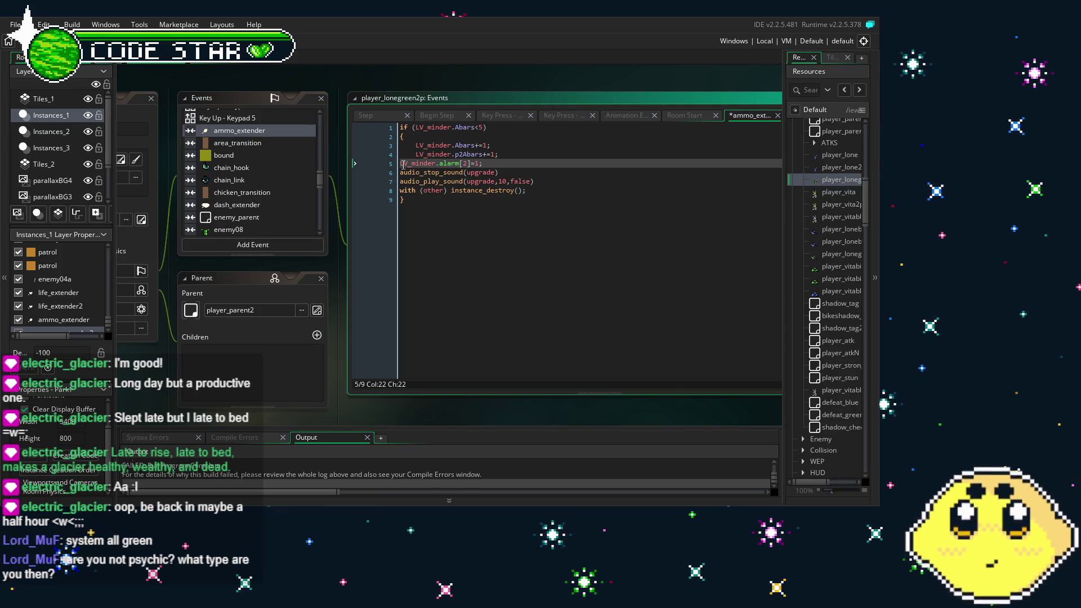
- Replace lines 5–8 of the life_extender code with an indented LV_minder.alarm[1]=1;
left_click(416, 263)
scroll(266, 208, "down", 2)
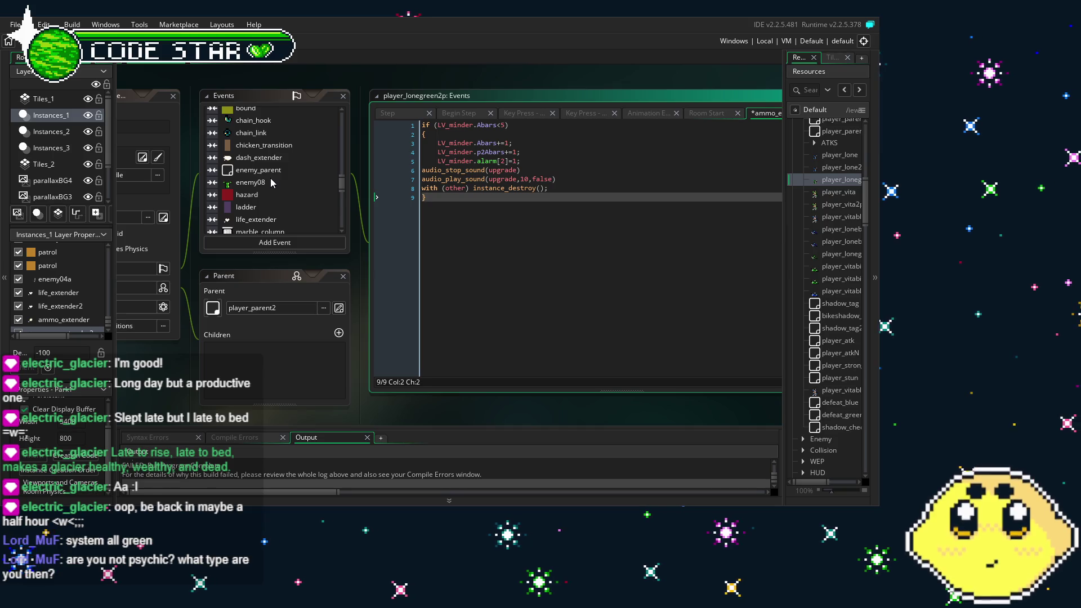
scroll(271, 182, "down", 2)
double_click(265, 176)
left_click_drag(734, 192, 422, 161)
type("LV_minder.alarm[2]=1;")
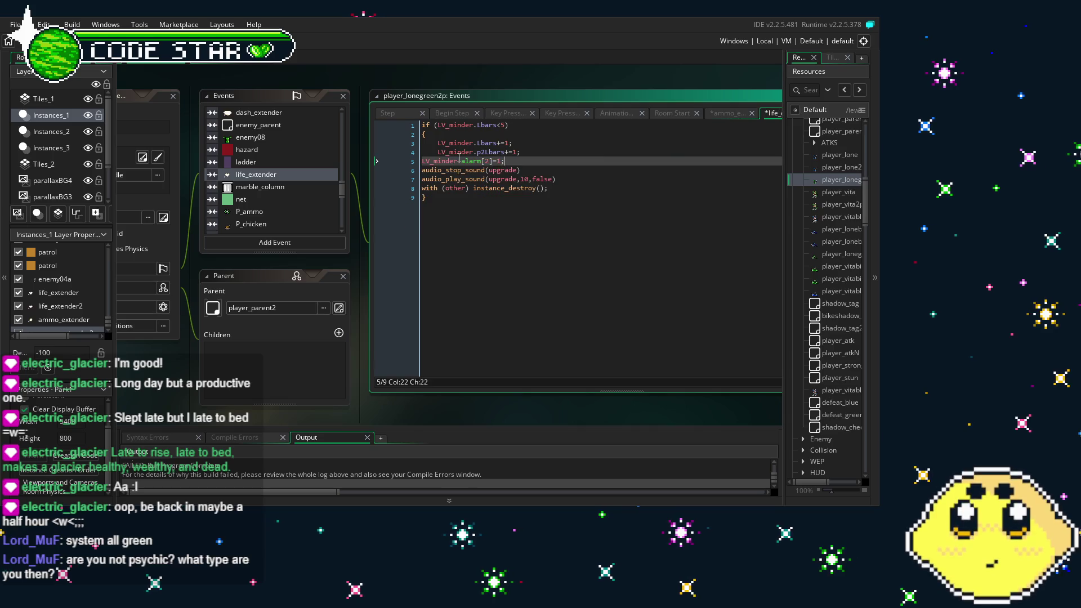
left_click(422, 161)
key("Tab")
left_click(505, 161)
key("BackSpace")
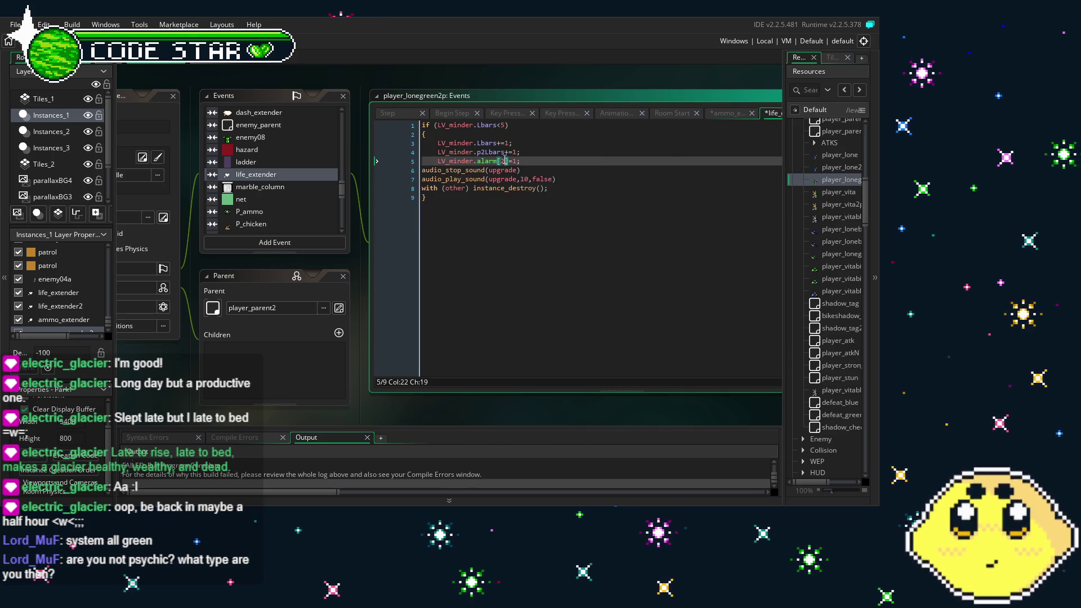
type("1")
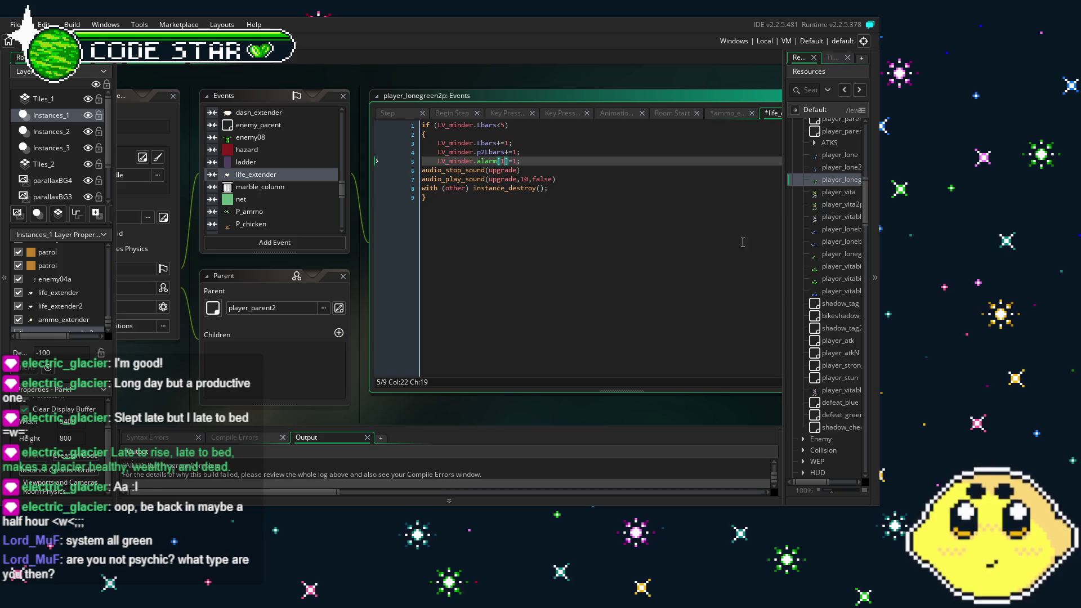
double_click(826, 193)
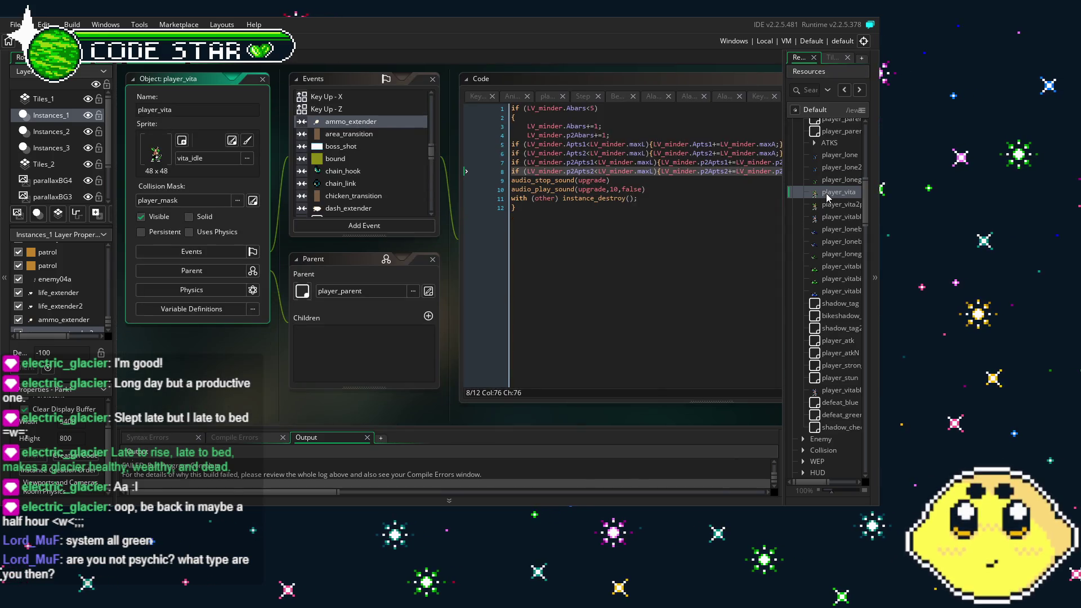
- In player_vita's ammo_extender code, replace lines 5–8 with LV_minder.alarm[2]=1;
left_click(676, 244)
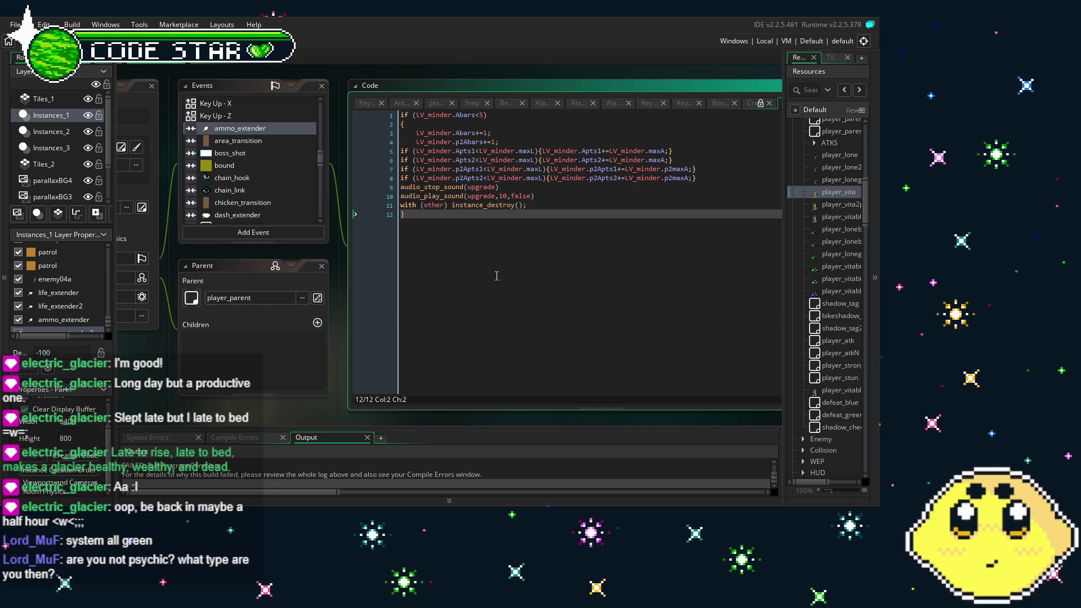
mouse_move(721, 184)
left_mouse_down()
mouse_move(546, 183)
mouse_move(451, 158)
mouse_move(375, 156)
left_mouse_up()
key("BackSpace")
key("Tab")
type("LV_minder.alarm[2]=1;")
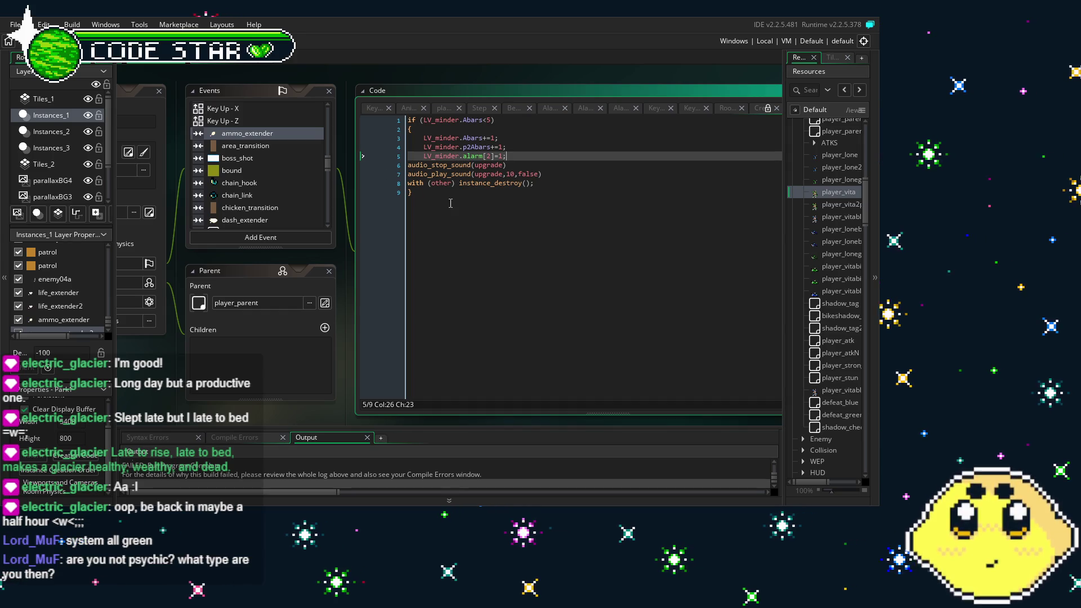
- Replace player_vita's life_extender max-check lines 5–8 with LV_minder.alarm[1]=1;
scroll(271, 204, "down", 2)
scroll(271, 203, "down", 2)
left_click(268, 203)
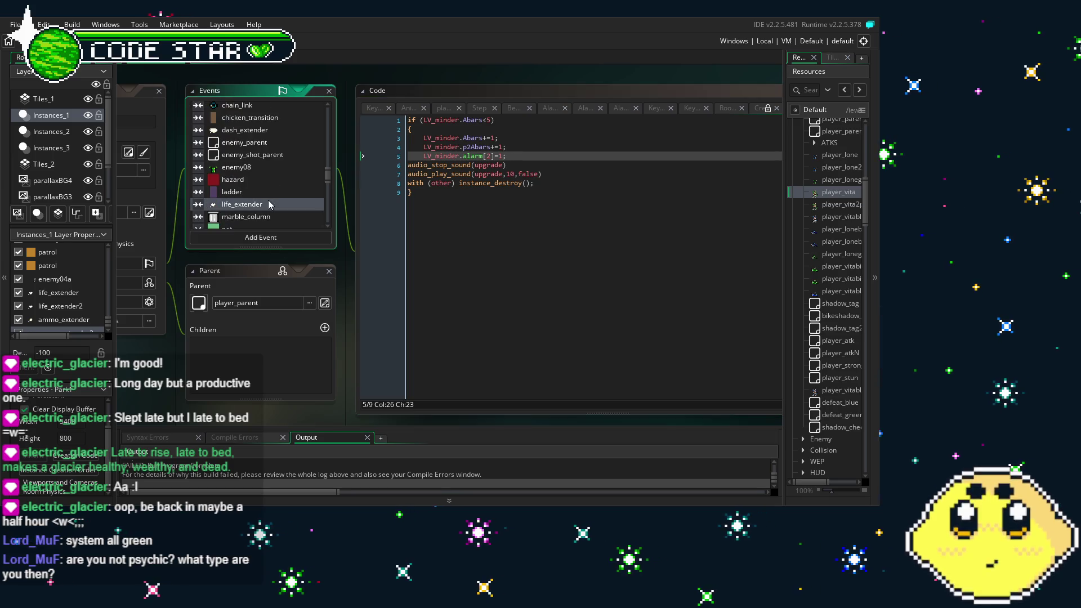
mouse_move(704, 183)
left_mouse_down()
mouse_move(563, 166)
mouse_move(399, 169)
left_mouse_up()
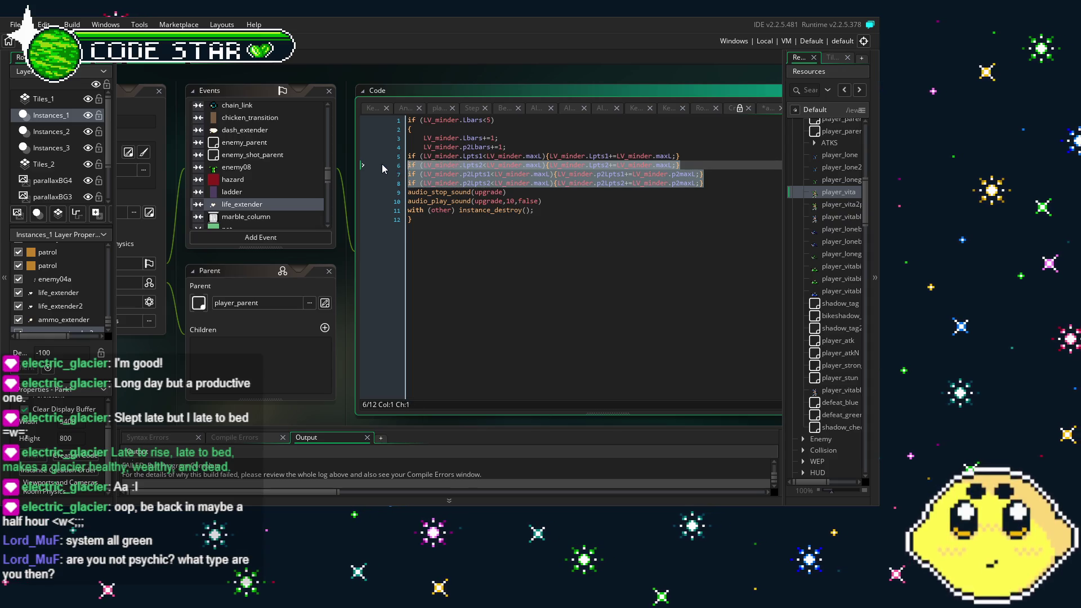
key("shift+Up")
key("BackSpace")
key("Tab")
type("LV_minder.alarm[2]=1;")
left_click(442, 277)
mouse_move(442, 278)
left_mouse_down()
mouse_move(510, 284)
mouse_move(486, 292)
left_mouse_up()
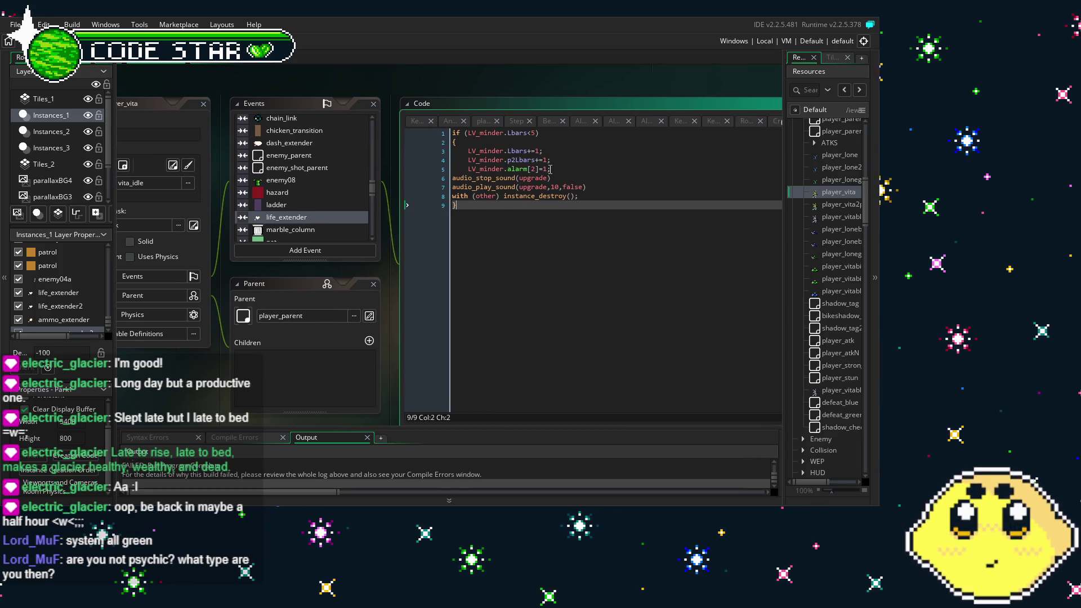
left_click(550, 169)
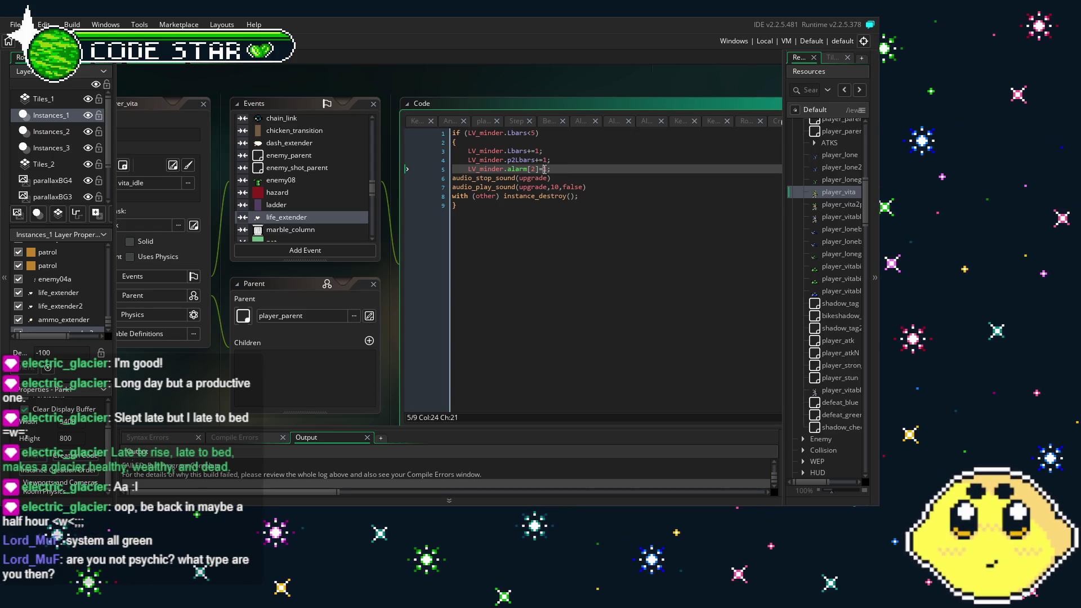
left_click(525, 231)
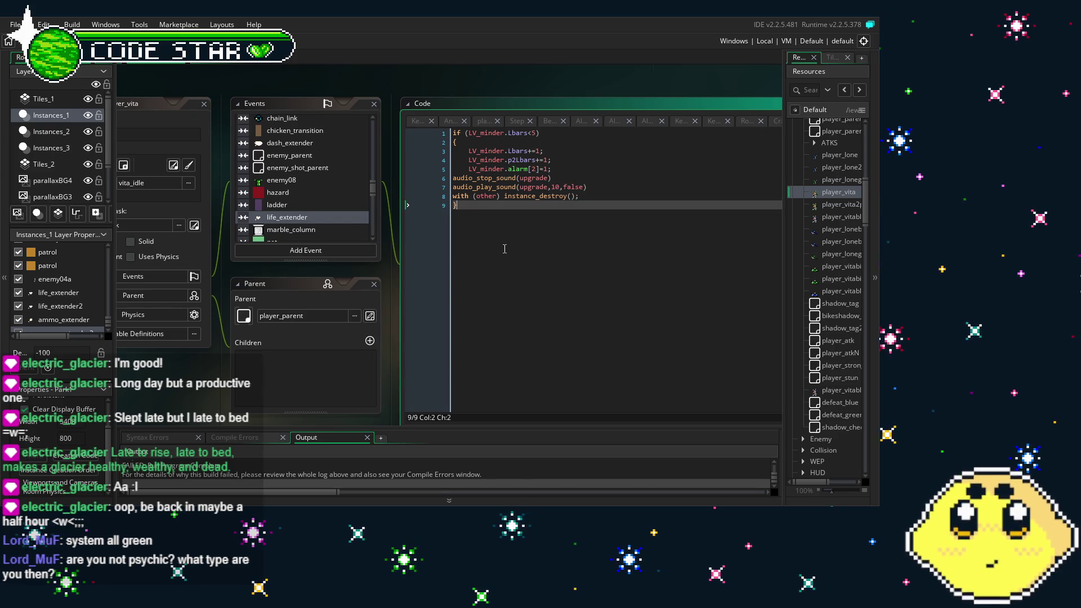
left_click(575, 168)
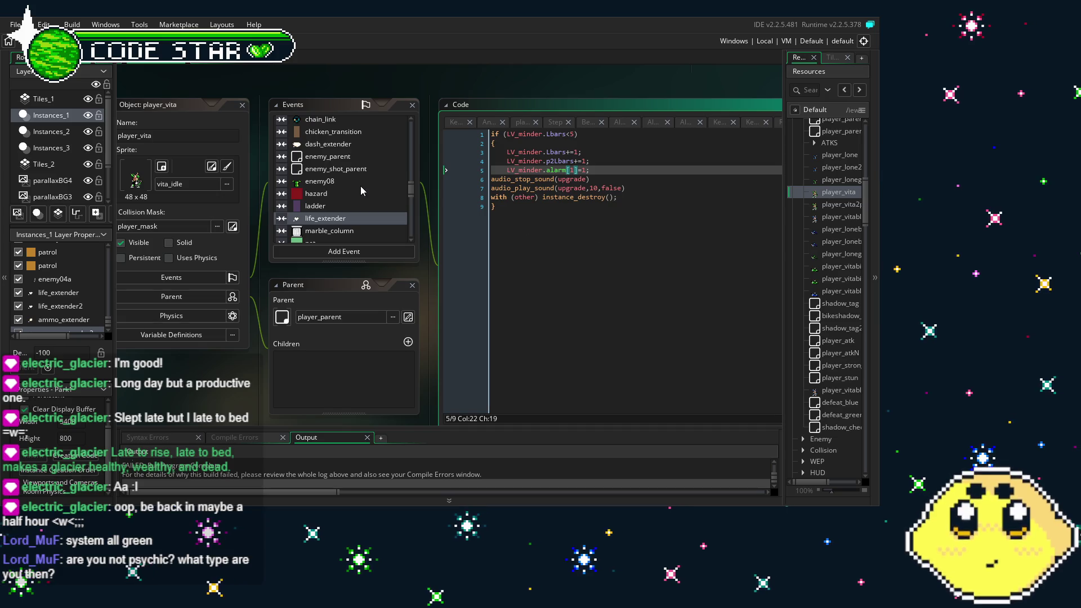
- Open the player_vita2p object, then the player_vitablue object
double_click(832, 205)
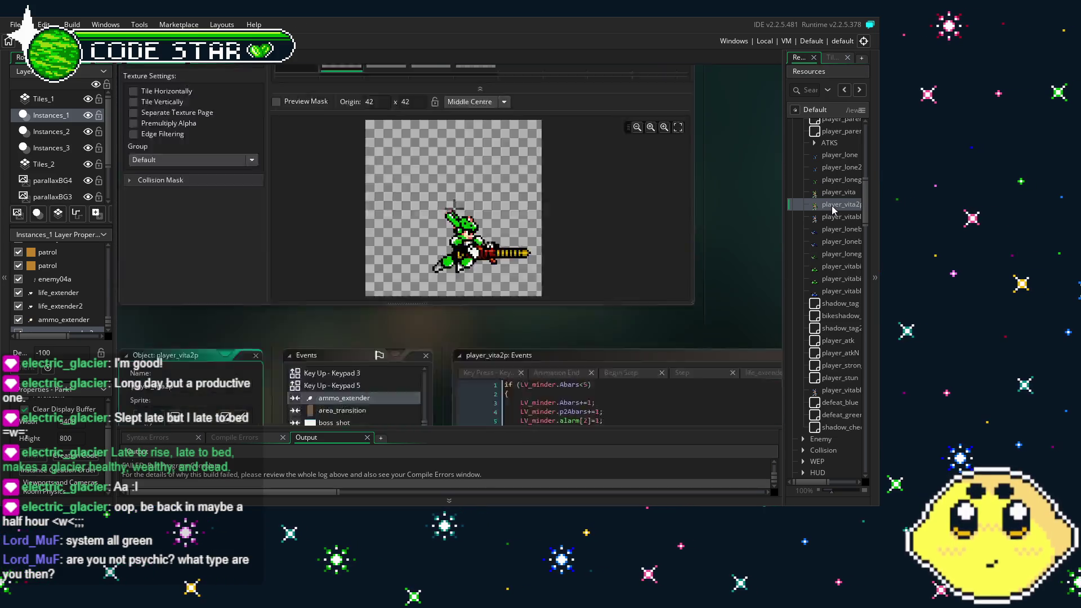
left_click(561, 207)
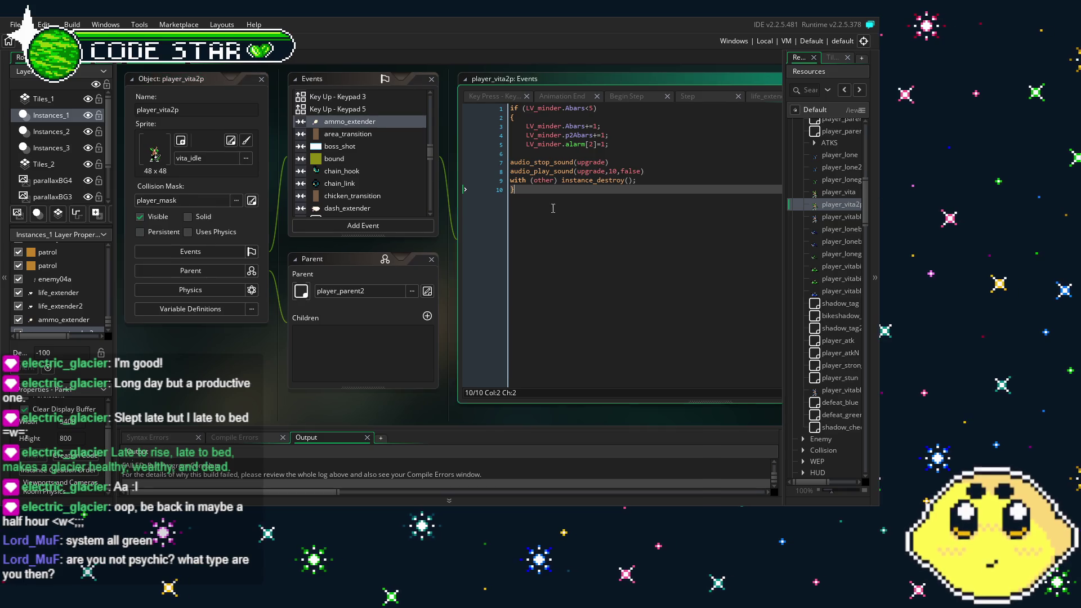
double_click(839, 218)
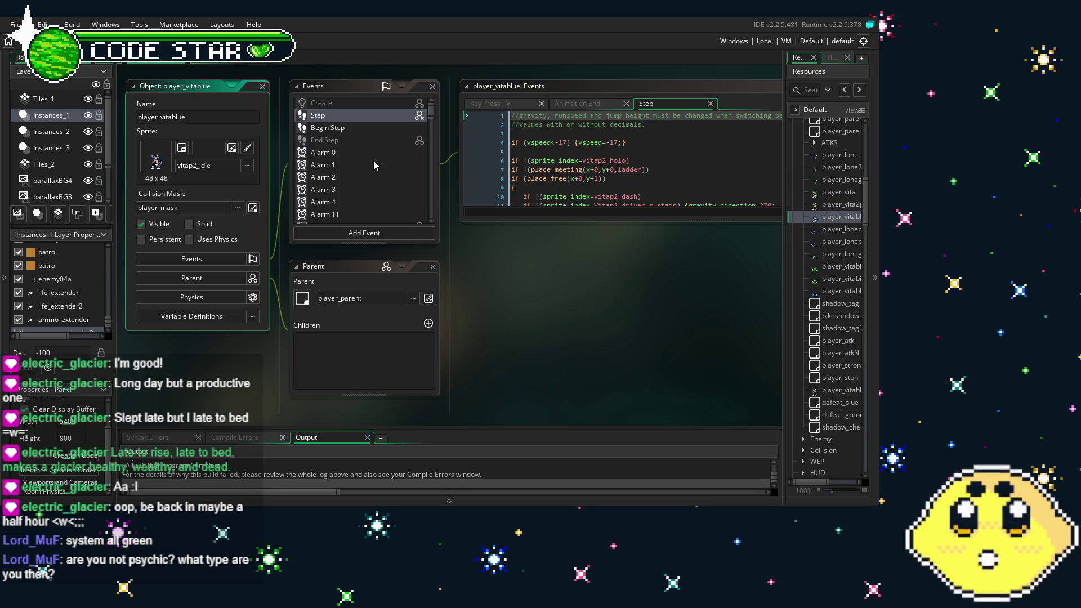
- Paste LV_minder.alarm[2]=1; over lines 5–8 of player_vitablue's ammo_extender code
left_click_drag(541, 218, 535, 378)
scroll(322, 161, "down", 15)
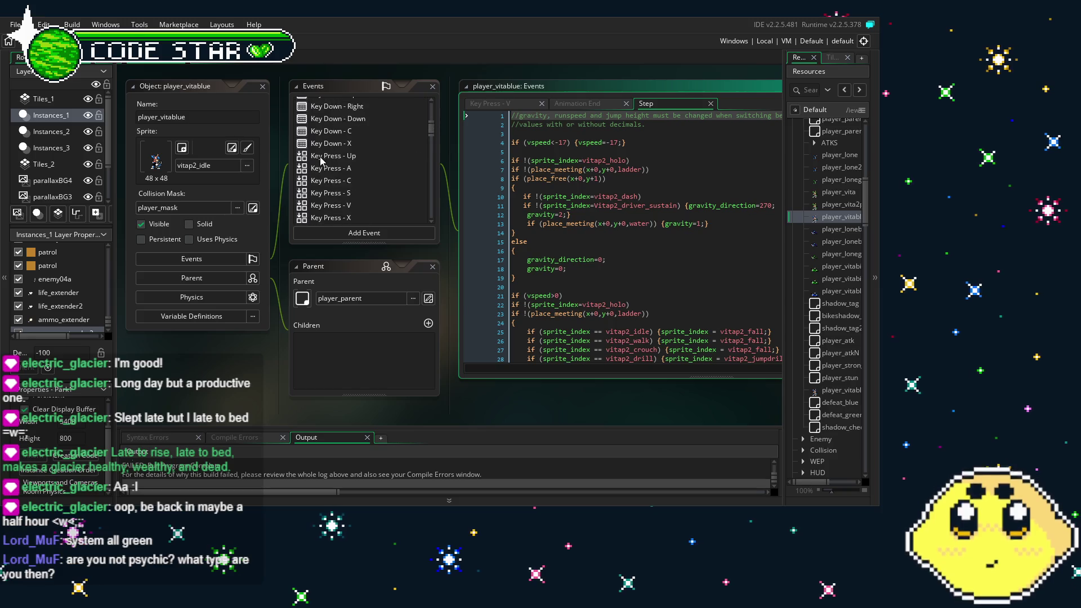
scroll(332, 146, "up", 3)
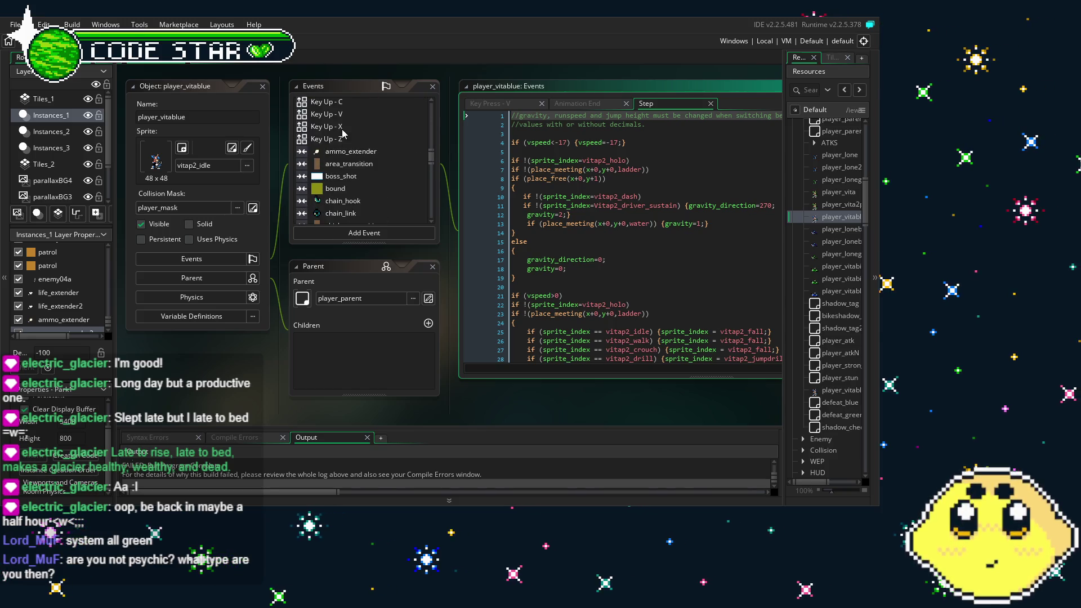
left_click(351, 153)
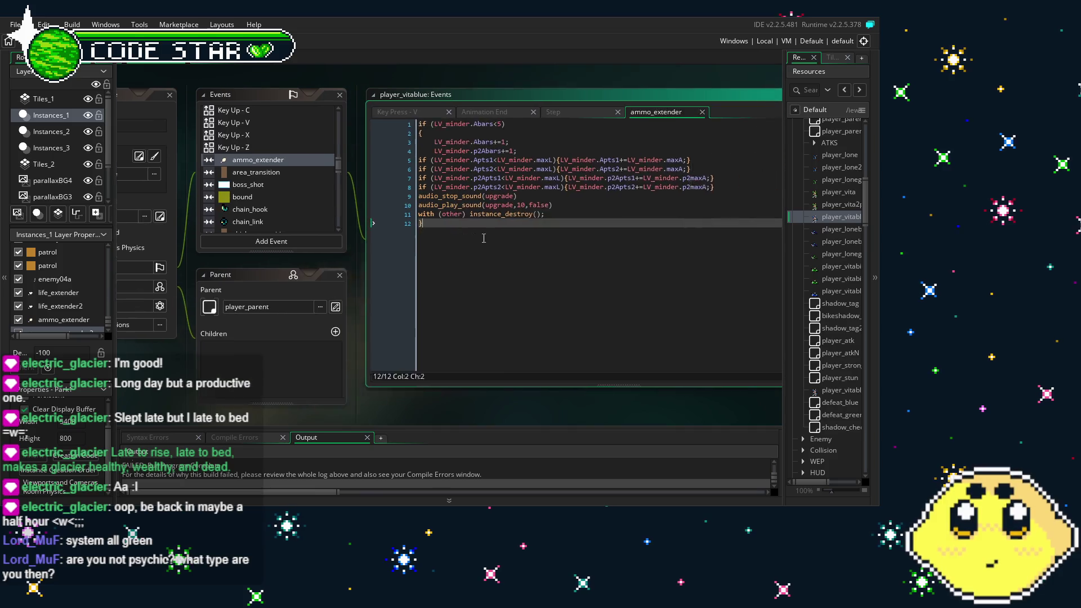
left_click_drag(368, 200, 360, 164)
key("ctrl+v")
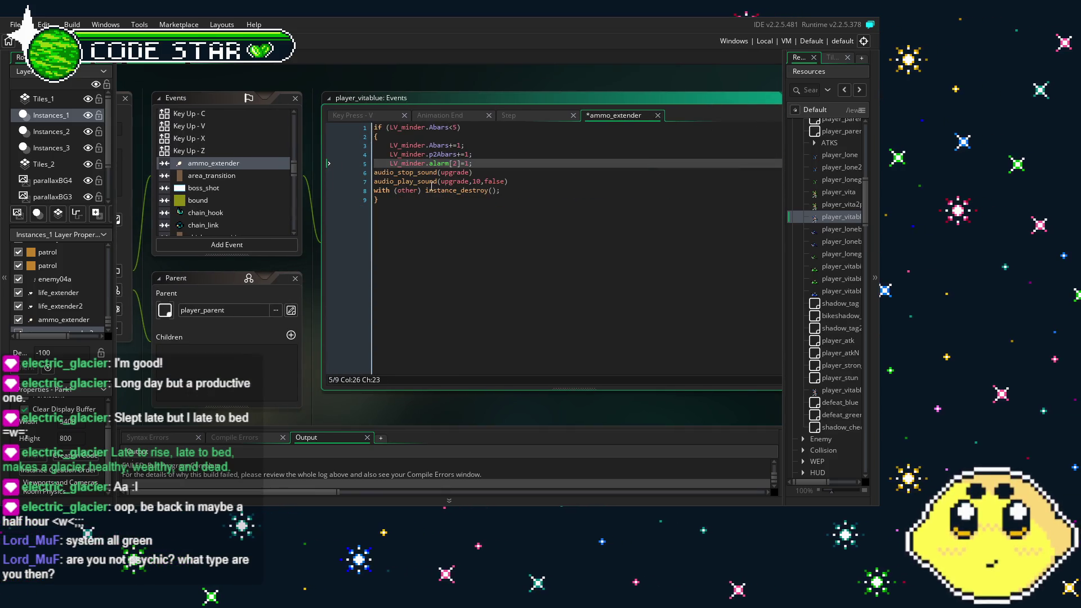
- Replace the life_extender if-statement lines 5–8 with LV_minder.alarm[1]=1;
scroll(215, 190, "down", 5)
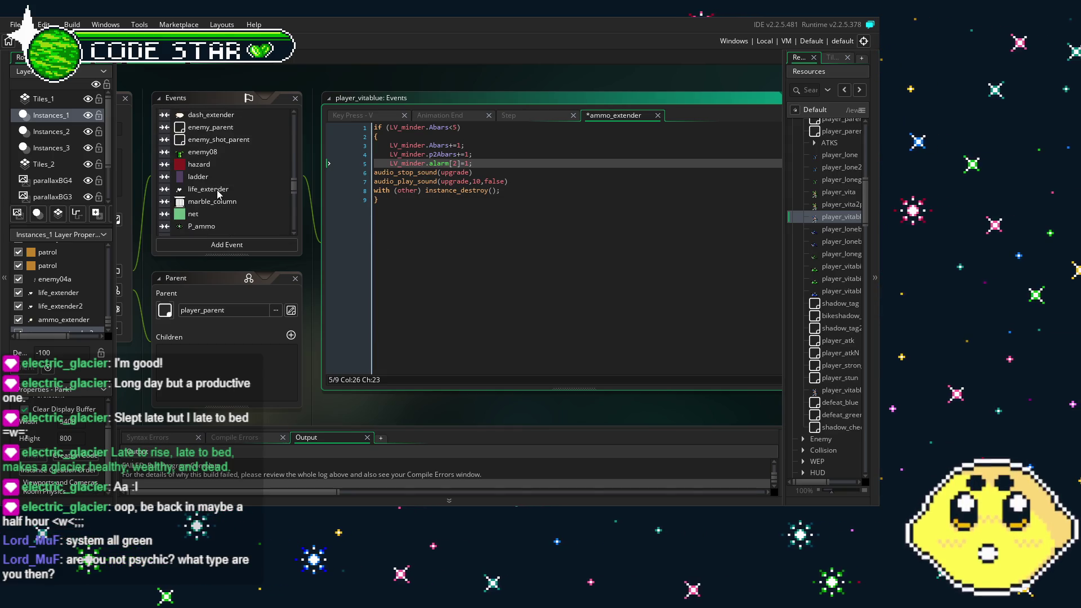
scroll(217, 193, "down", 2)
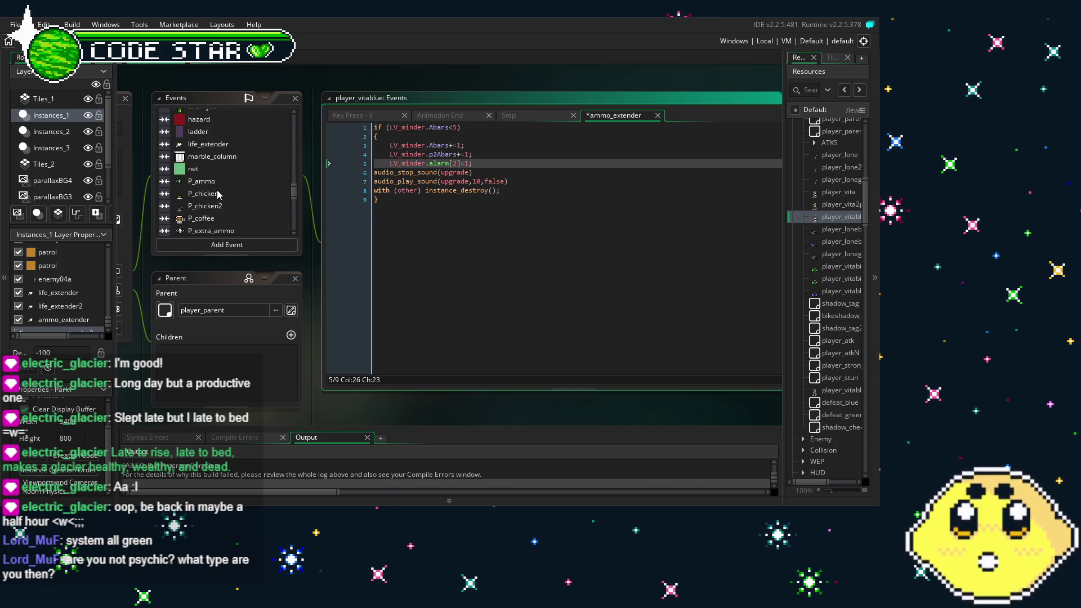
scroll(218, 193, "down", 3)
scroll(217, 193, "down", 2)
scroll(218, 194, "down", 2)
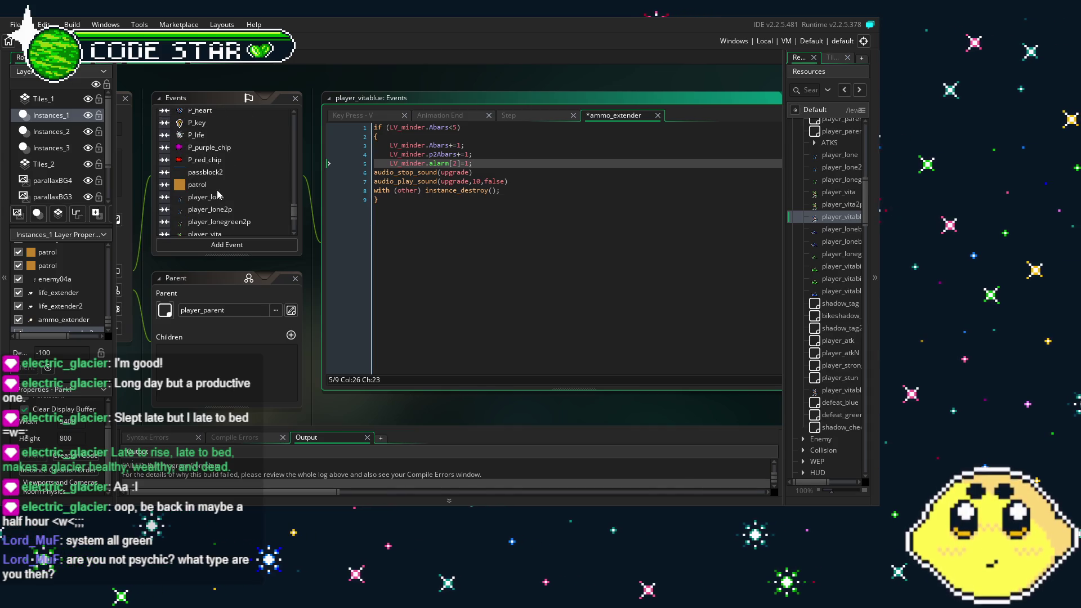
scroll(218, 191, "up", 4)
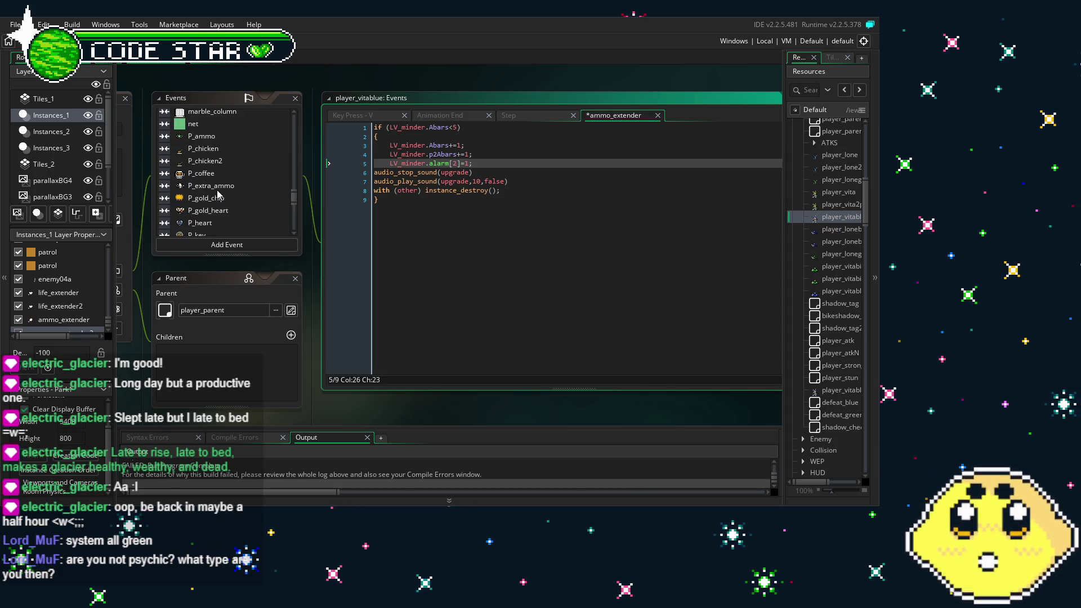
scroll(218, 190, "up", 3)
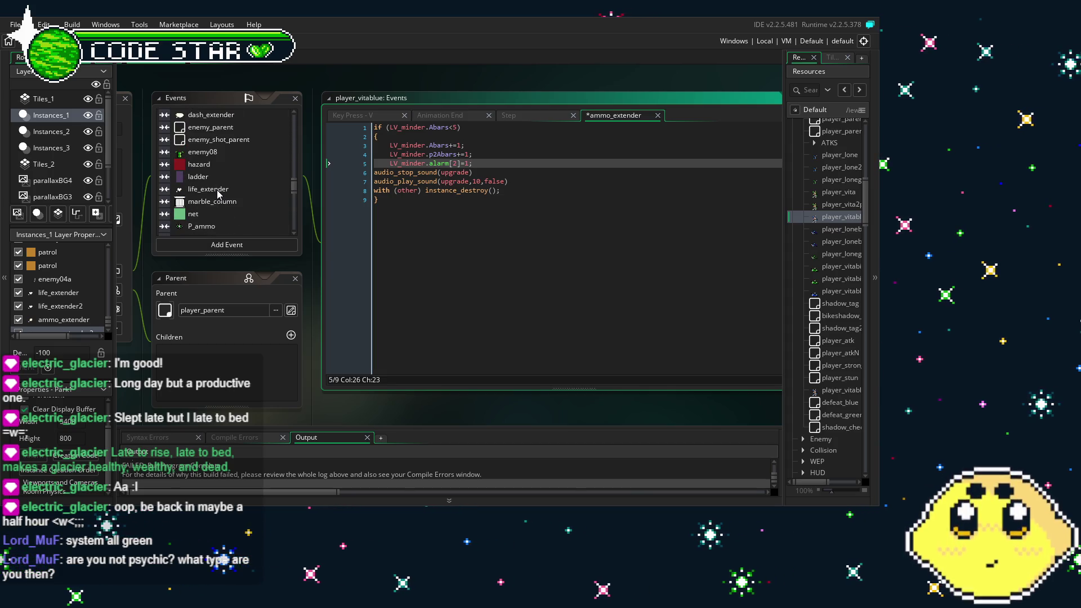
scroll(218, 190, "down", 5)
scroll(218, 190, "up", 1)
scroll(217, 195, "up", 10)
scroll(217, 194, "down", 2)
scroll(225, 175, "down", 3)
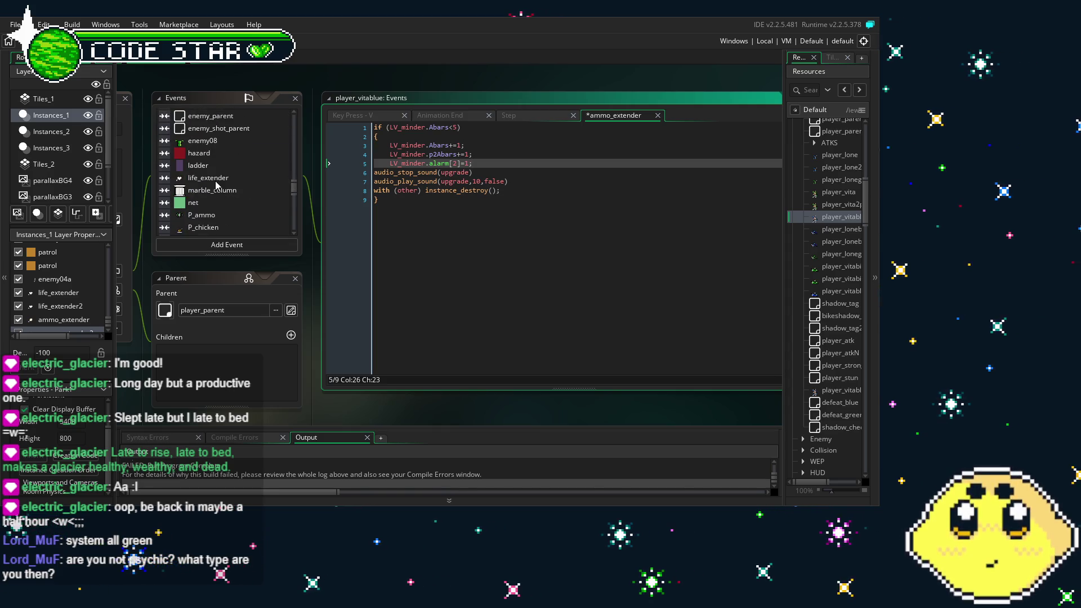
left_click(213, 178)
left_click_drag(709, 188, 360, 168)
type("LV_minder.alarm[2]=1;")
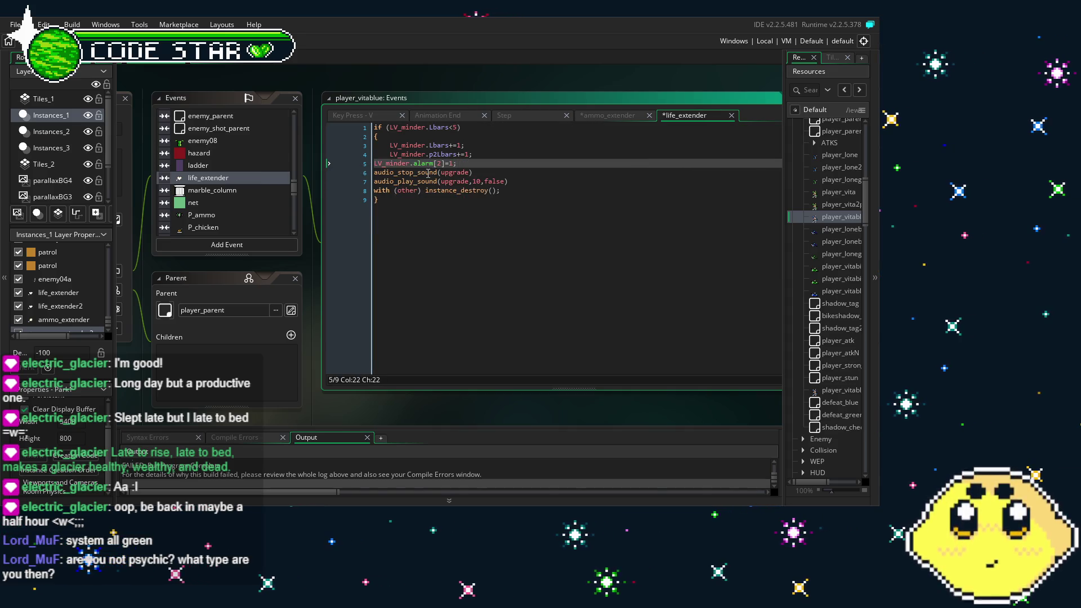
left_click(521, 245)
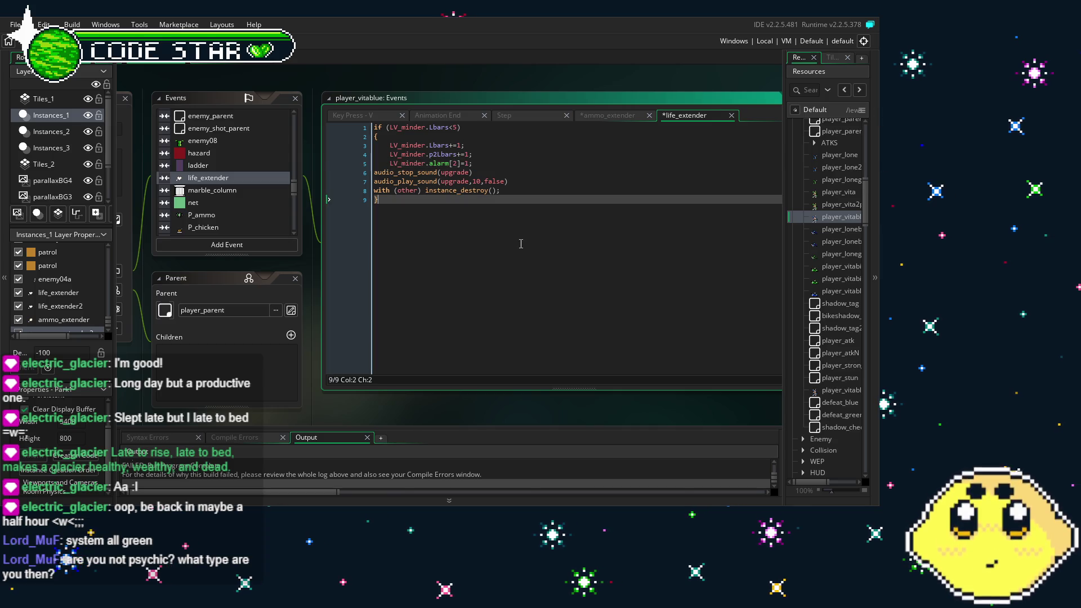
left_click(458, 159)
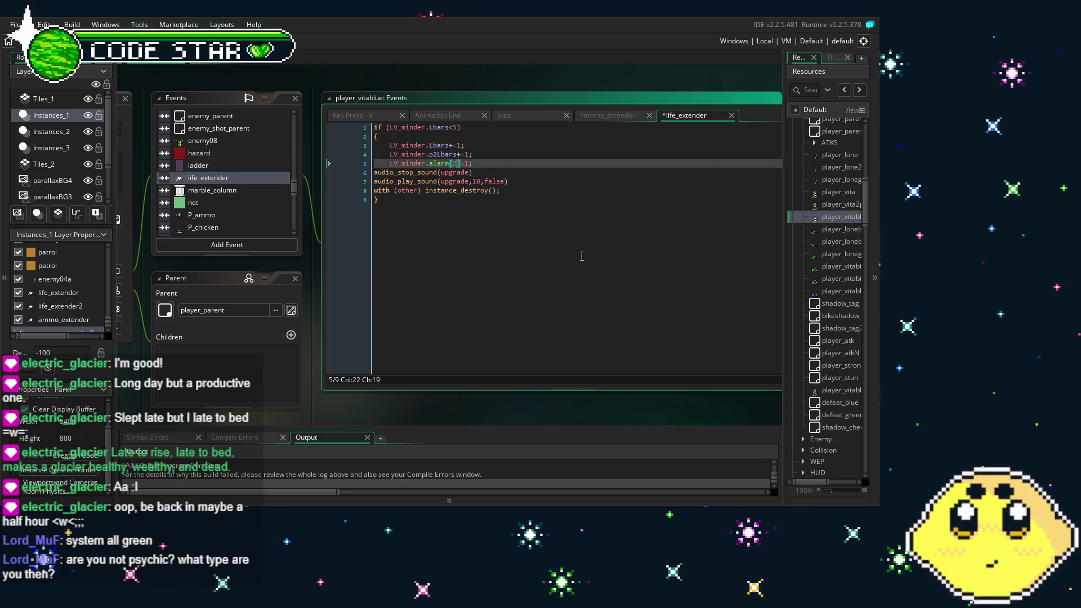
left_click(544, 240)
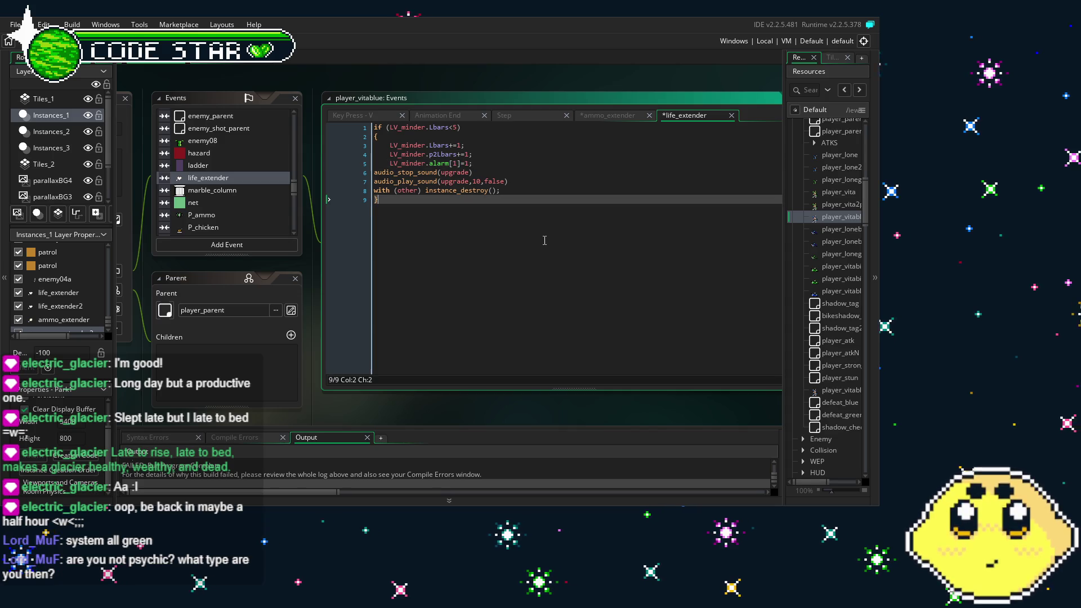
double_click(823, 233)
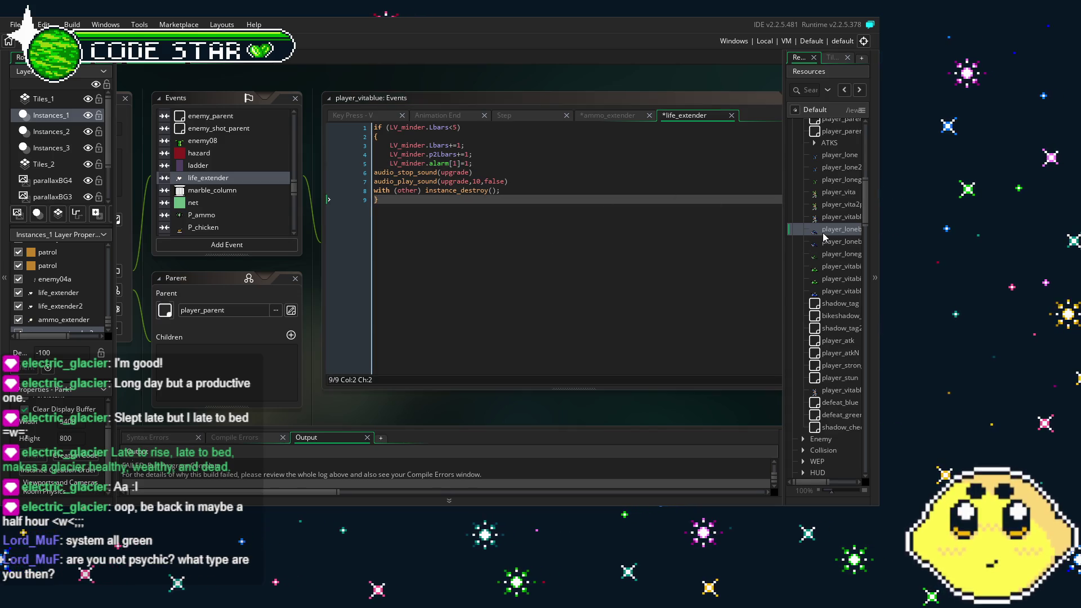
- In player_lonebike's ammo_extender code, replace the four if lines with LV_minder.alarm[2]=1;
left_click_drag(385, 163, 341, 164)
scroll(342, 164, "down", 10)
scroll(342, 165, "down", 4)
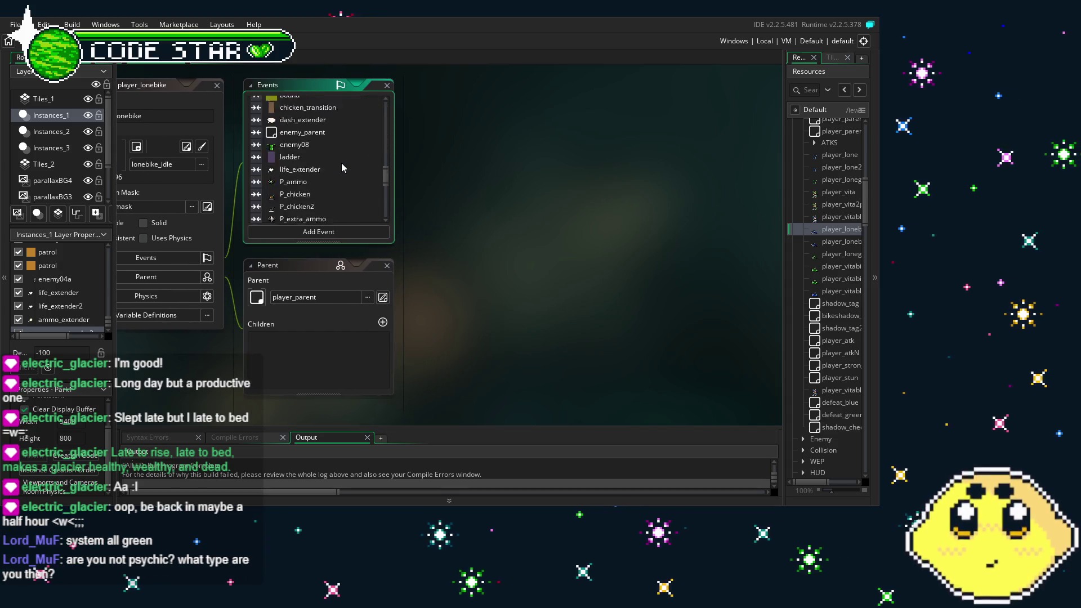
double_click(299, 142)
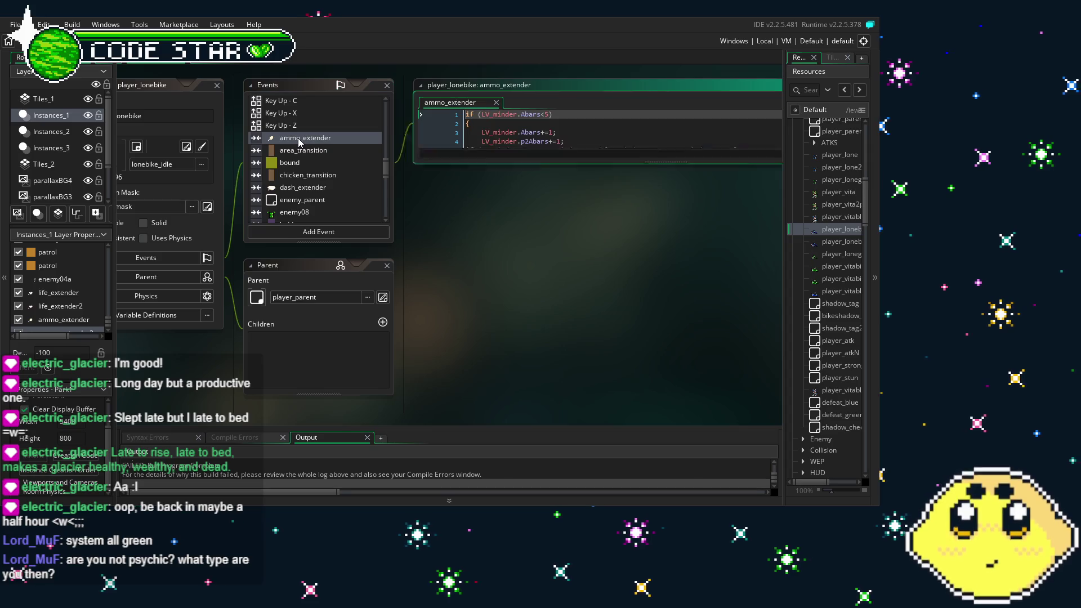
left_click_drag(773, 179, 447, 163)
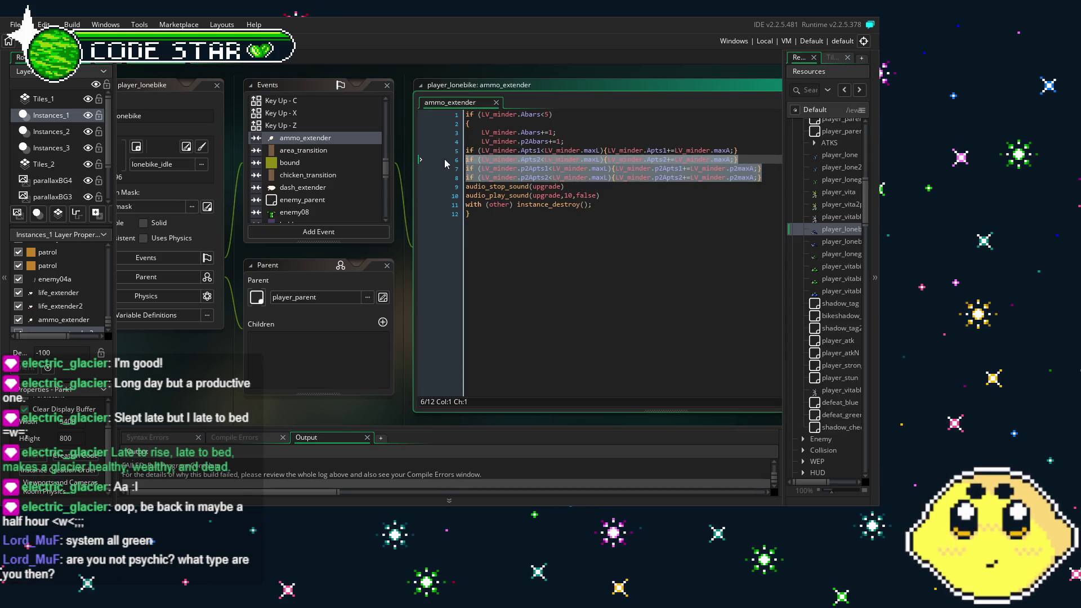
key("shift+Up")
key("BackSpace")
key("Tab")
type("LV_minder.alarm[2]=1;")
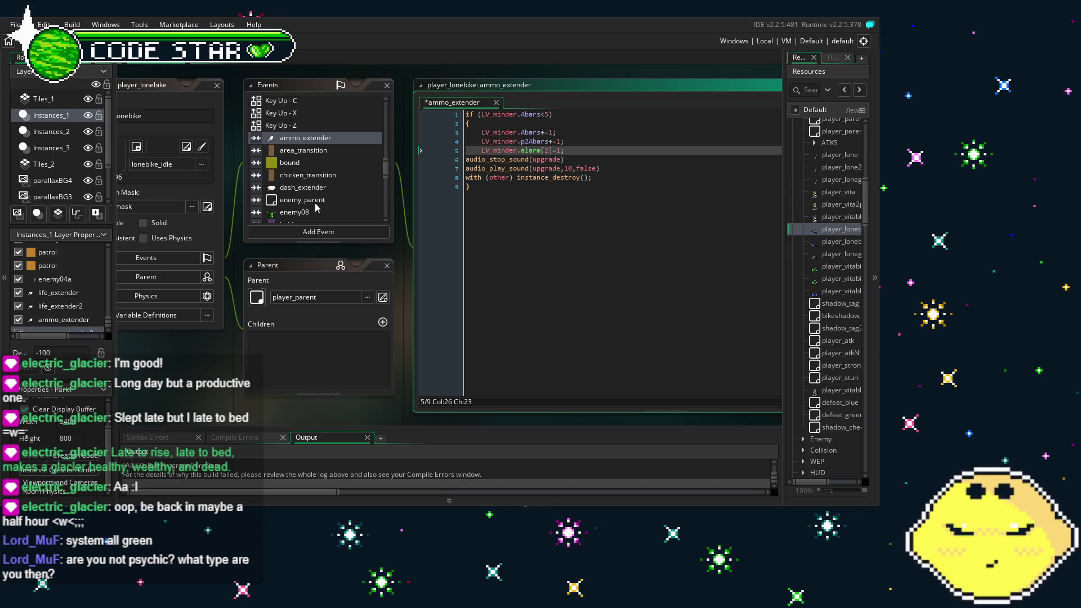
- Replace player_lonebike's life_extender if lines with the alarm call using index 1
scroll(317, 209, "down", 3)
double_click(318, 170)
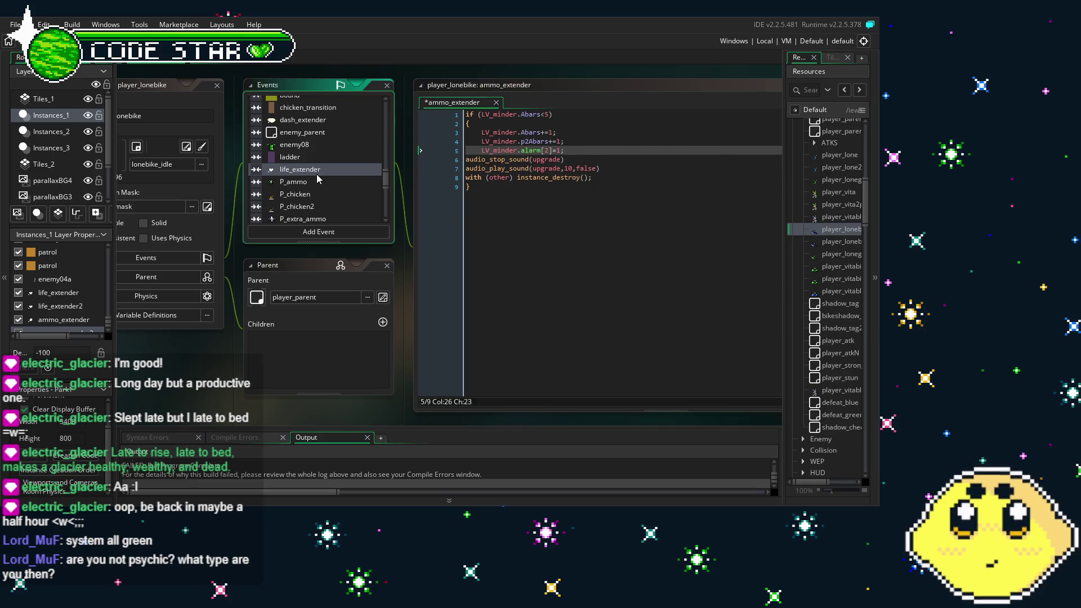
left_click_drag(762, 178, 451, 151)
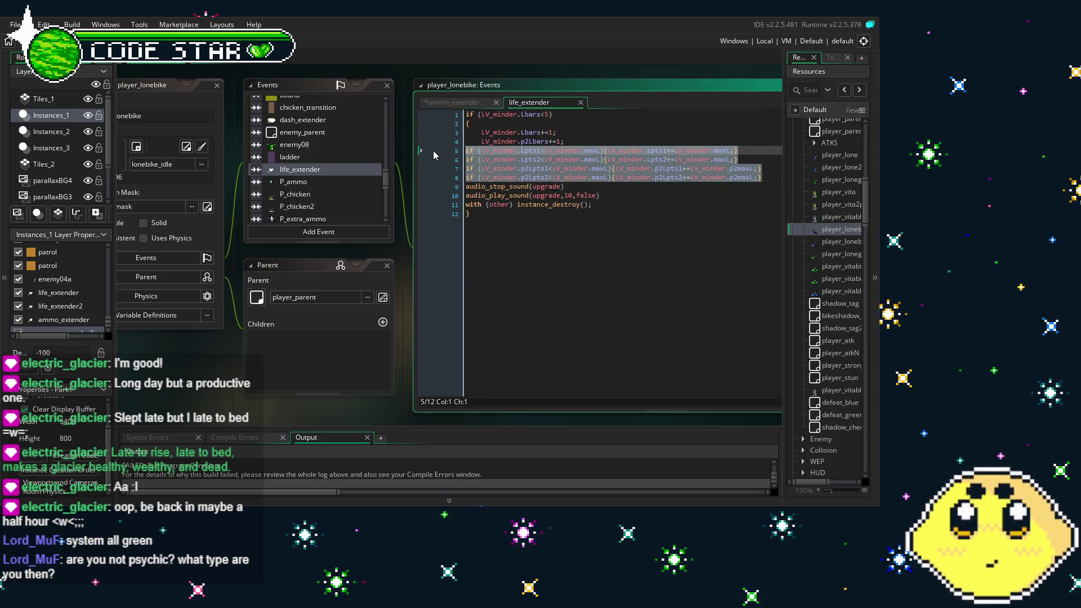
key("BackSpace")
type("q")
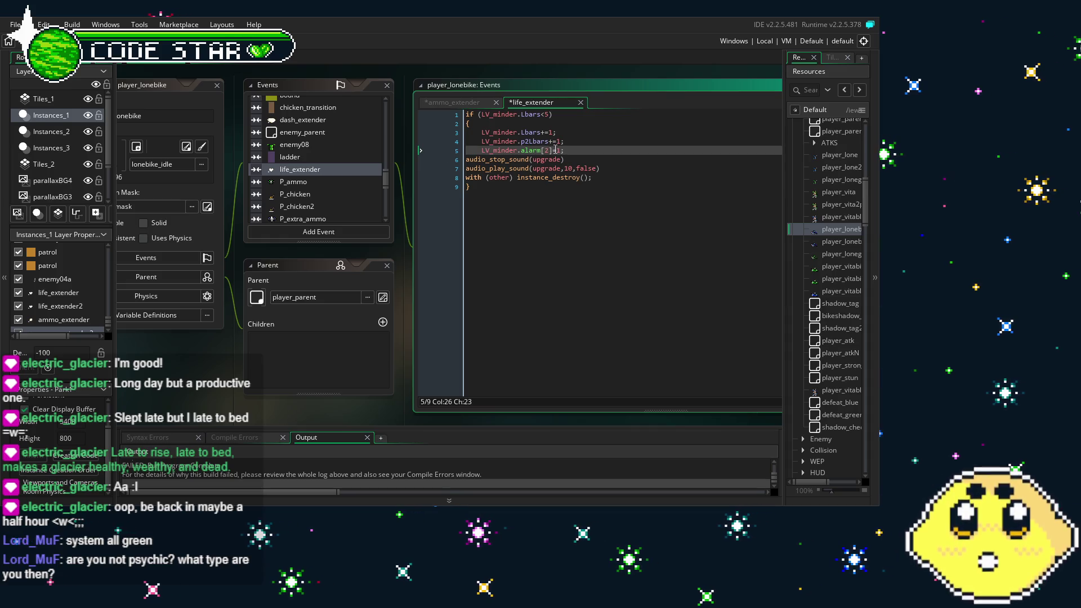
left_click(547, 150)
key("Delete")
type("1")
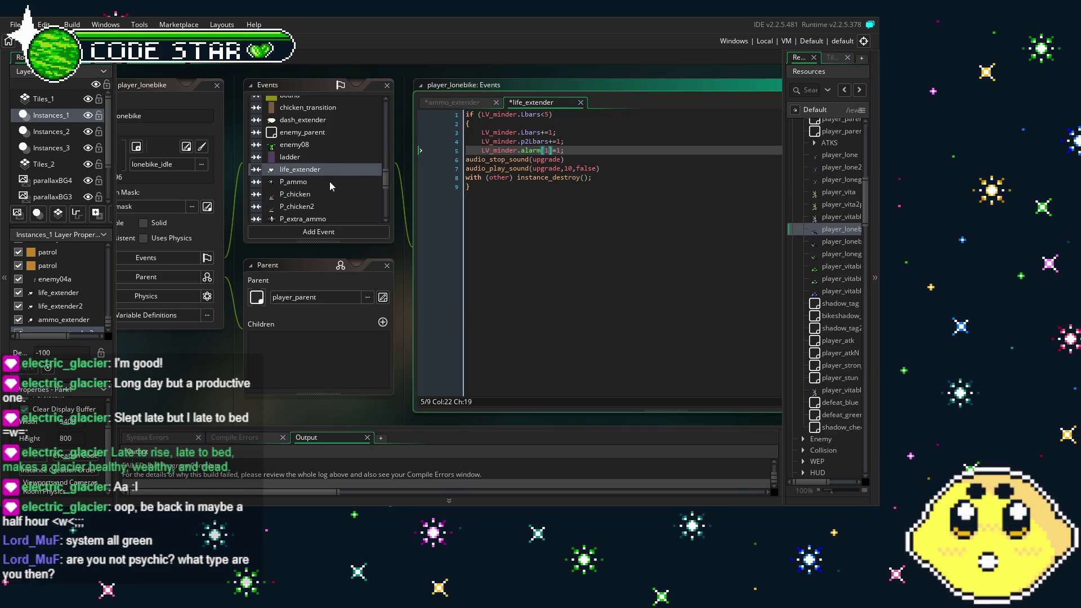
- Open the player_lonebike2p object from Resources
left_click(837, 244)
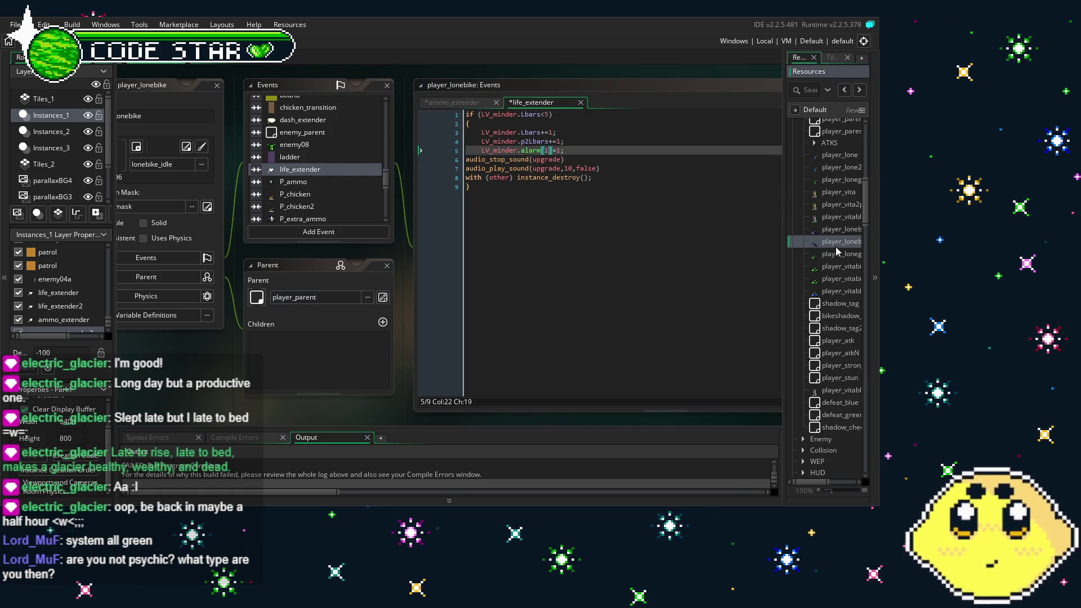
double_click(836, 246)
left_click(841, 232)
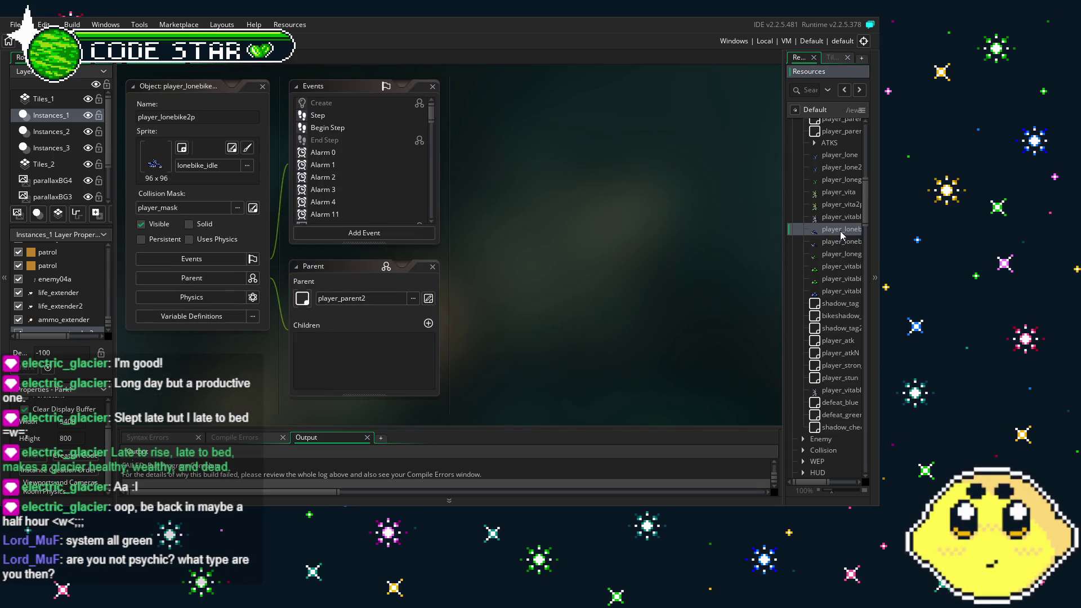
- Compare player_lonebike's ammo_extender code with player_lonebike2p's by switching between the objects
double_click(842, 231)
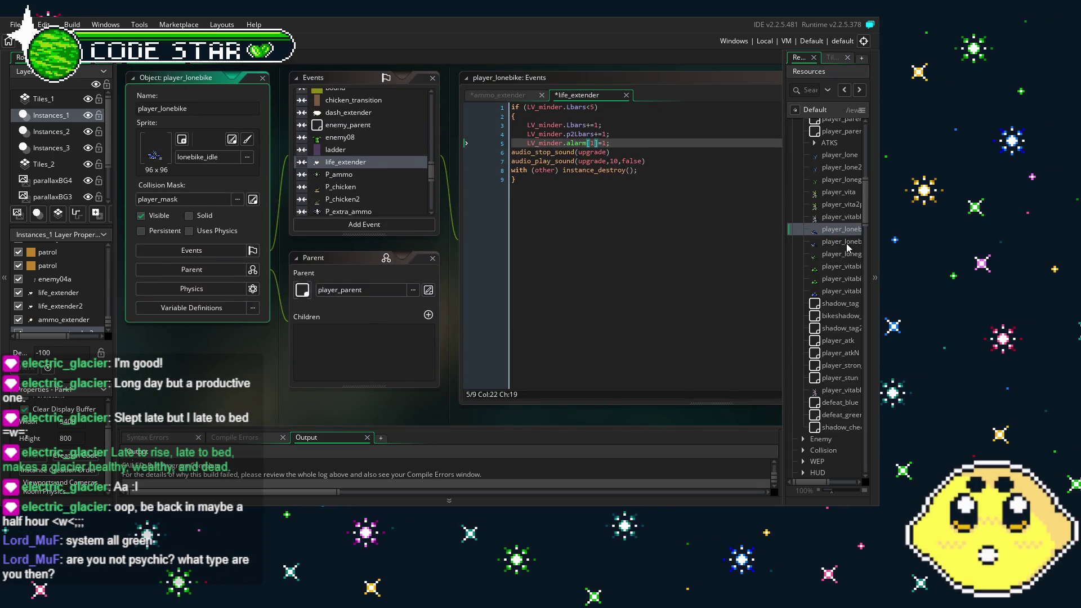
double_click(847, 243)
scroll(357, 172, "down", 10)
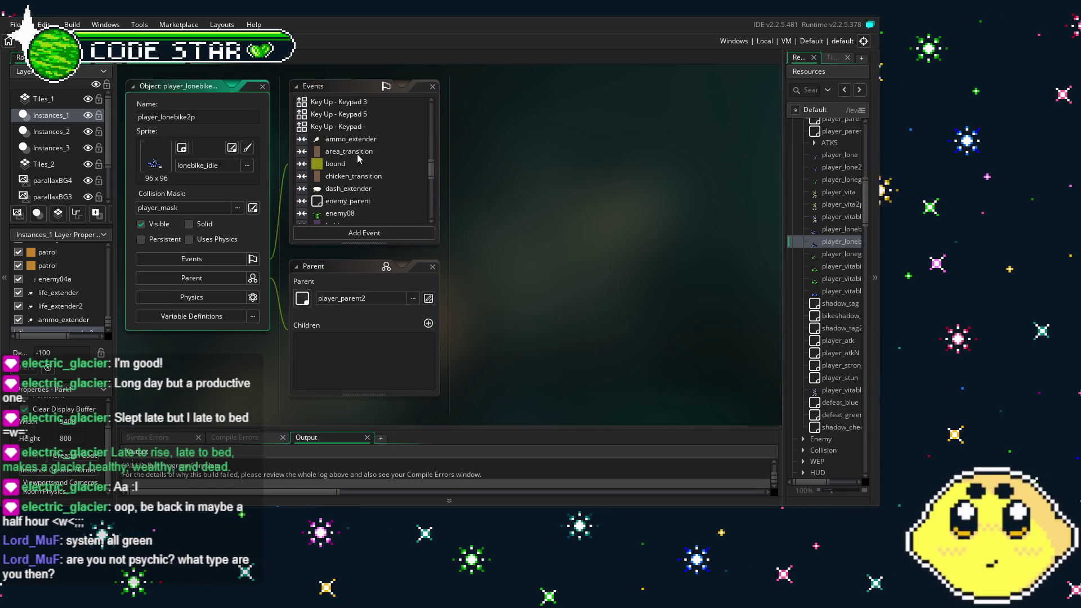
left_click(349, 139)
left_click(841, 231)
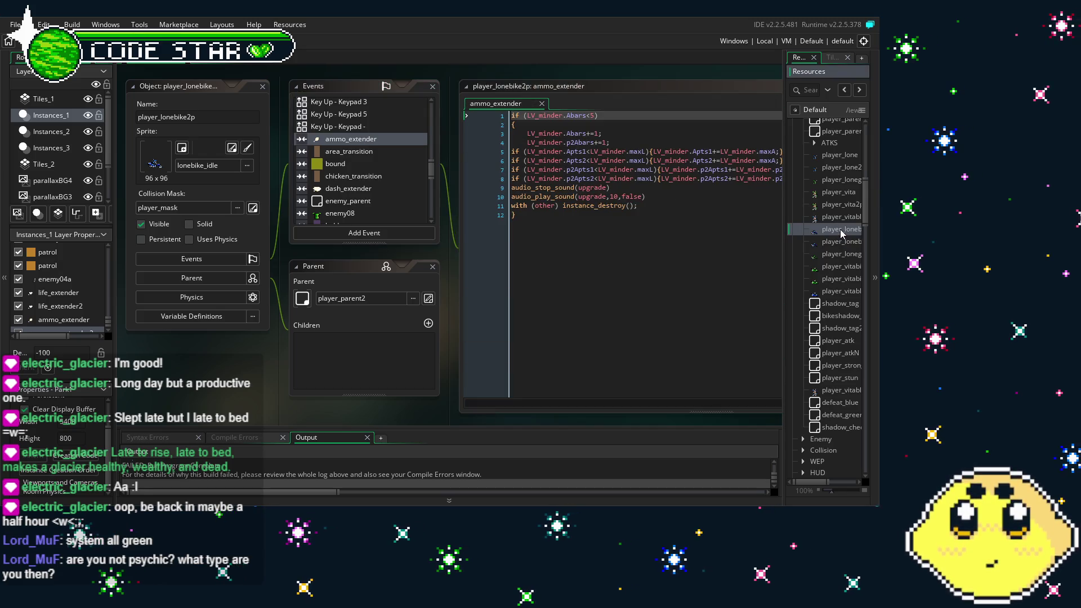
double_click(841, 233)
scroll(393, 136, "up", 2)
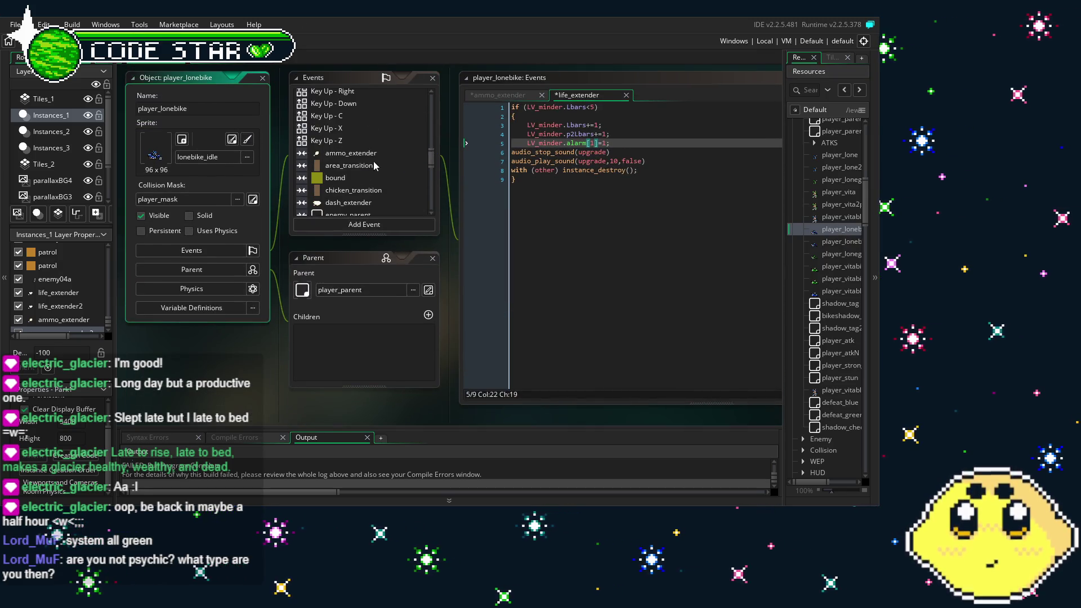
left_click(351, 152)
left_click(839, 243)
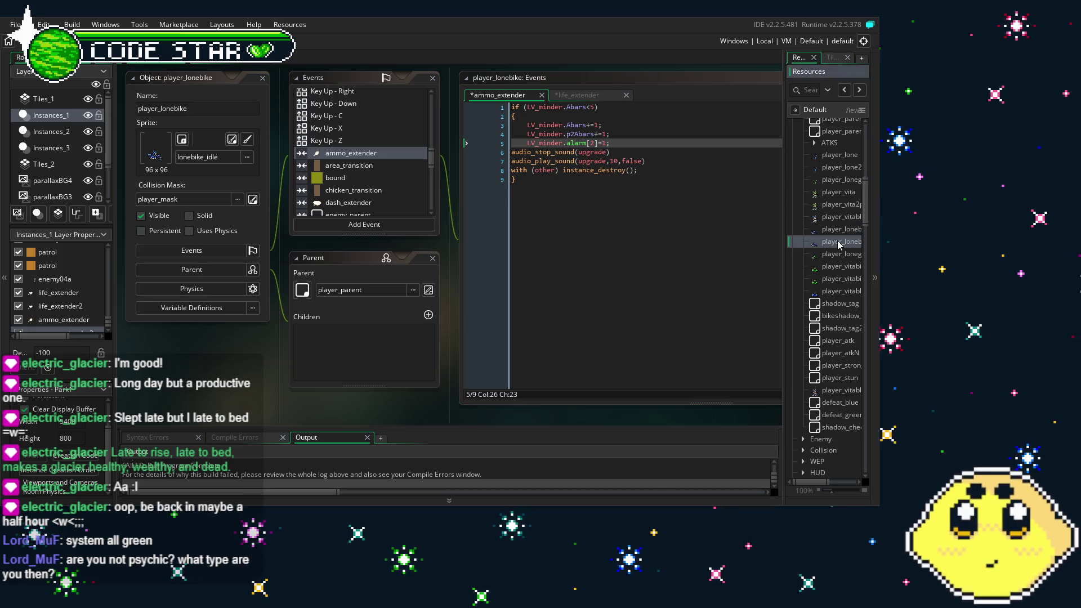
double_click(839, 242)
- Delete the four max-limit if lines 5–8 in player_lonebike2p's ammo_extender and life_extender code
left_click(540, 303)
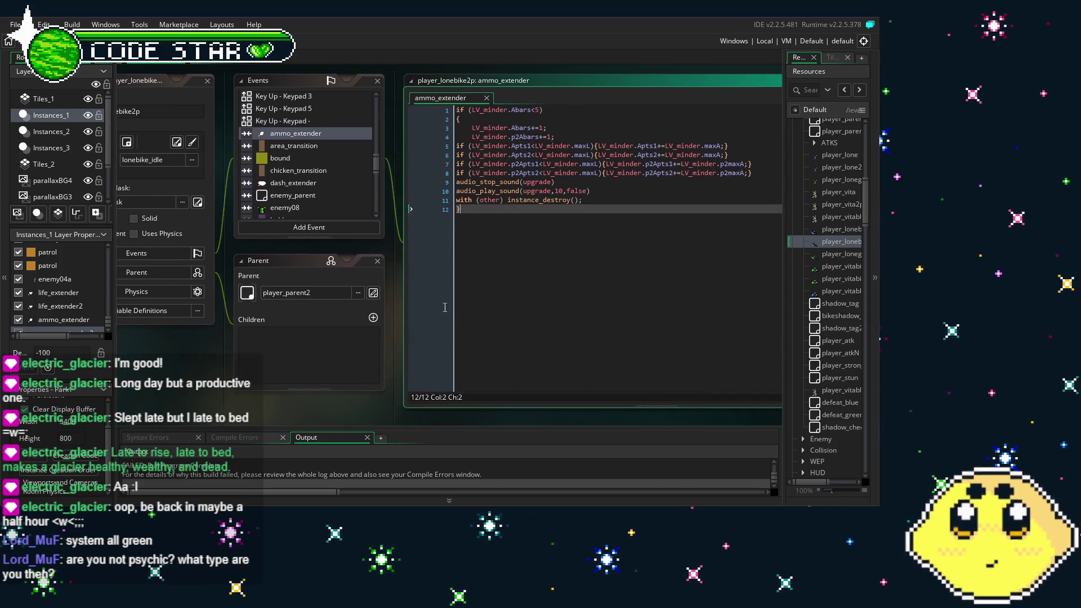
left_click_drag(707, 176, 386, 151)
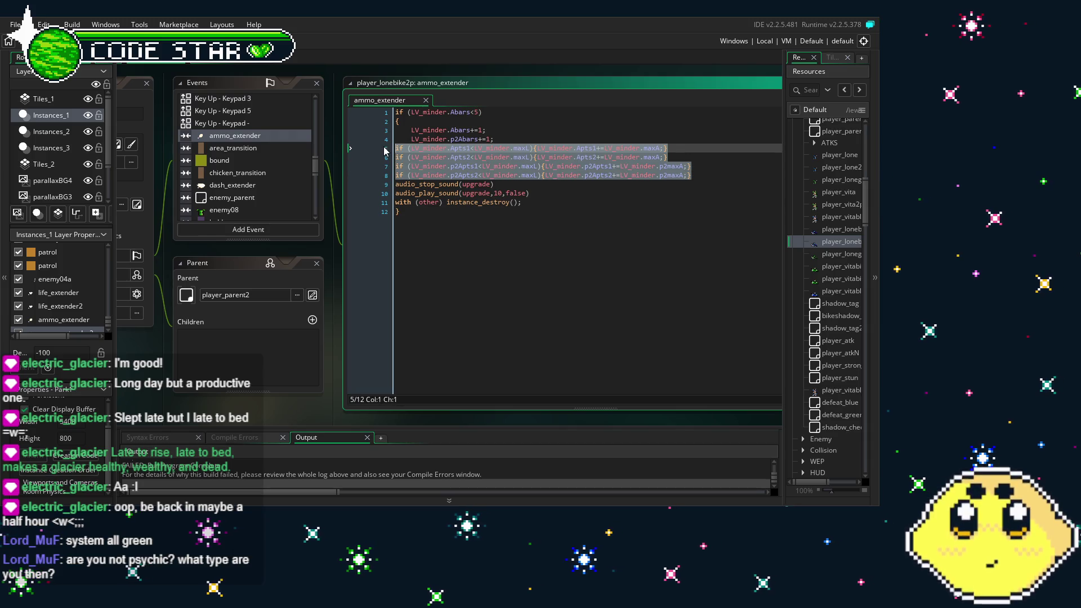
key("BackSpace")
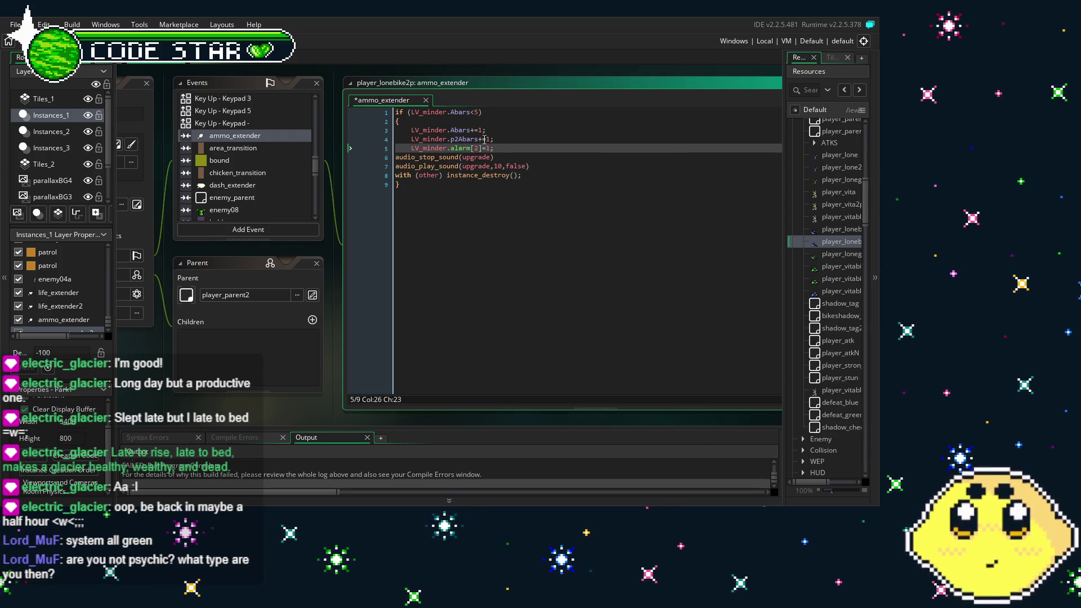
scroll(271, 186, "down", 2)
left_click(266, 167)
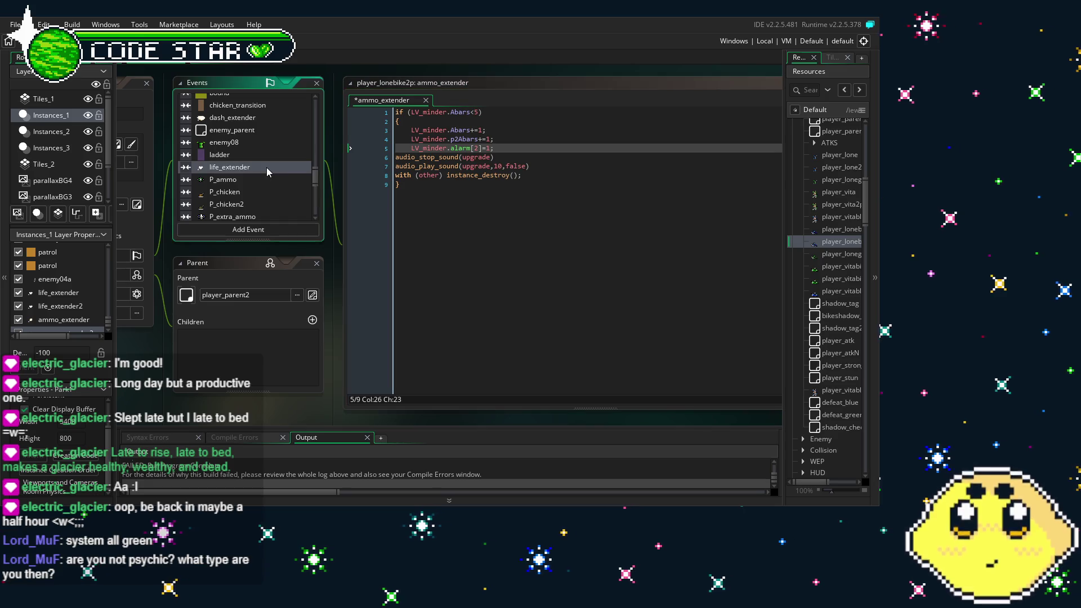
left_click_drag(691, 176, 380, 152)
key("BackSpace")
key("Tab")
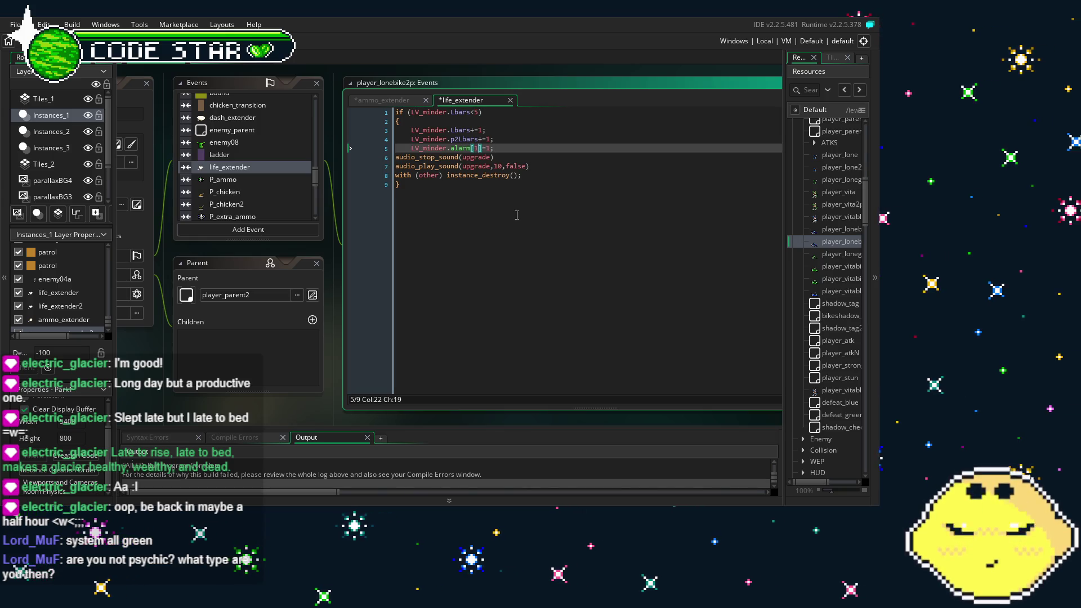
double_click(828, 254)
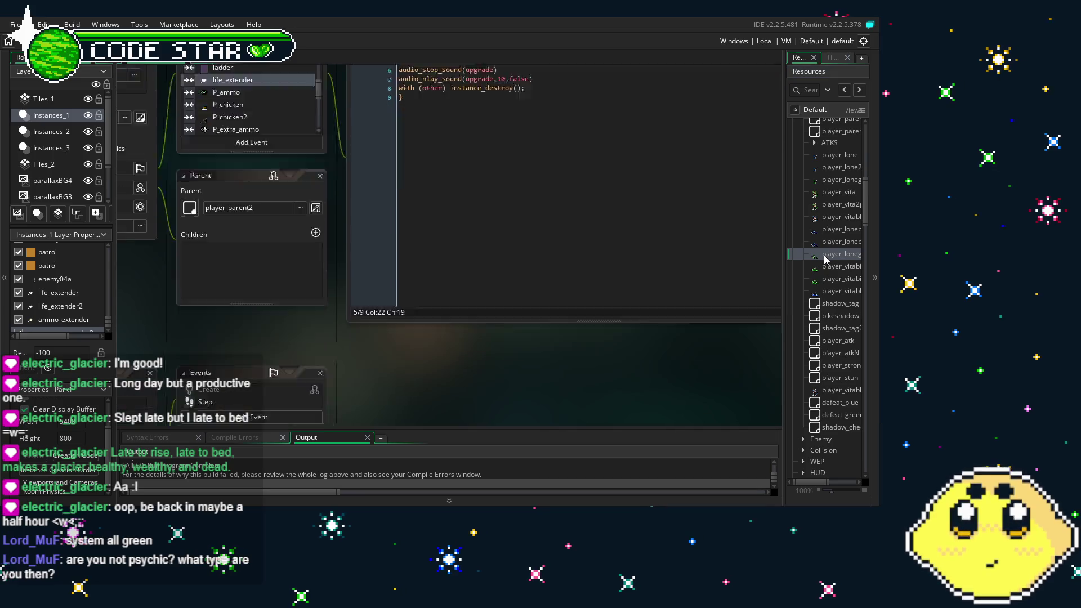
- In player_longreenbike2p's ammo_extender code, replace lines 5–8 with LV_minder.alarm[2]=1;
scroll(377, 167, "down", 20)
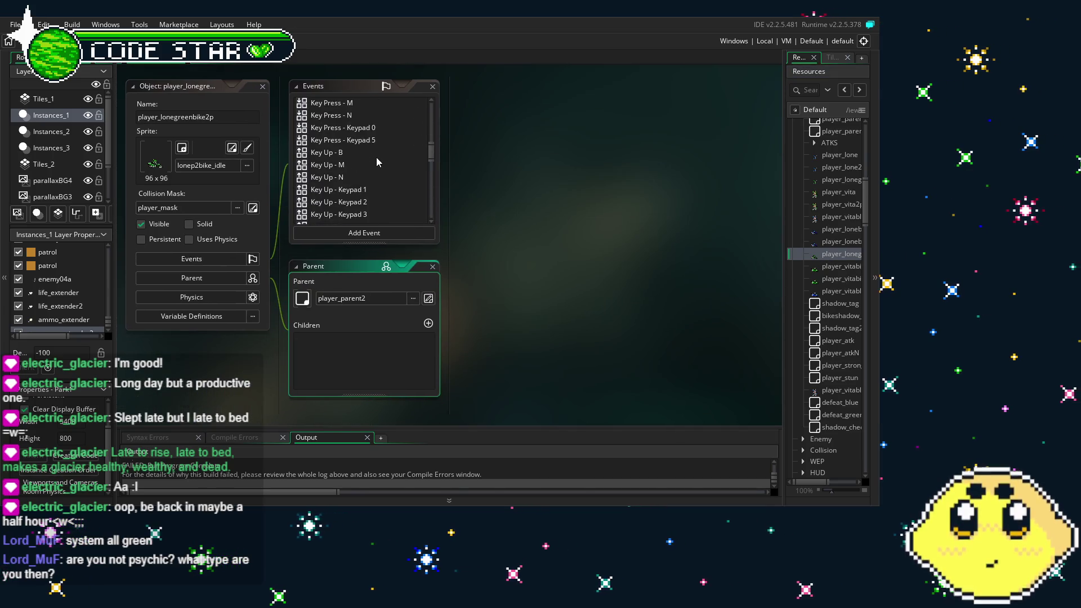
double_click(361, 117)
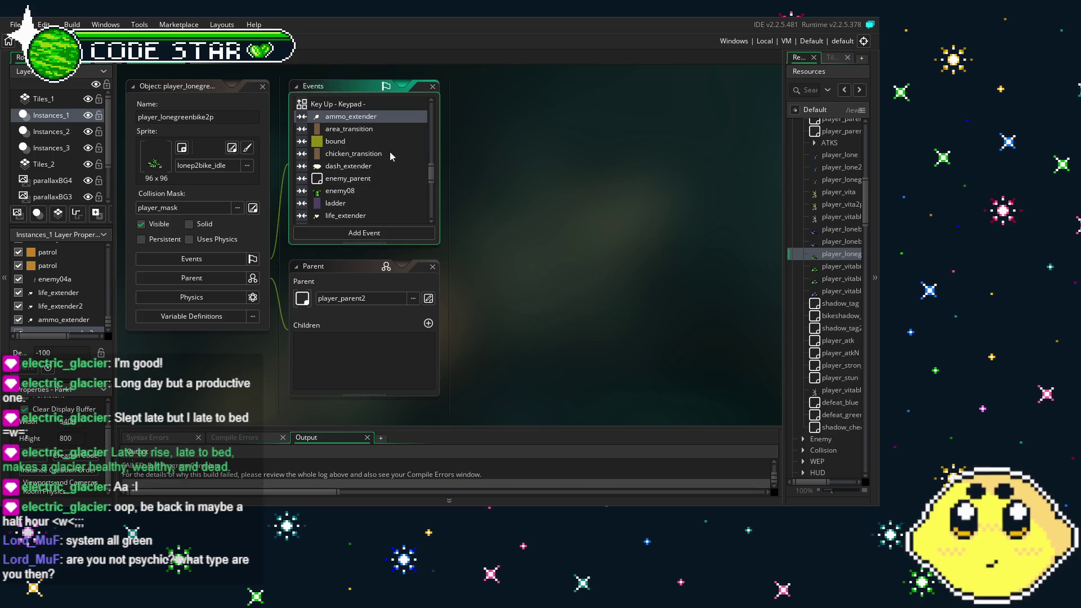
left_click_drag(716, 181, 404, 157)
key("BackSpace")
type("LV_minder.alarm[2]=1;")
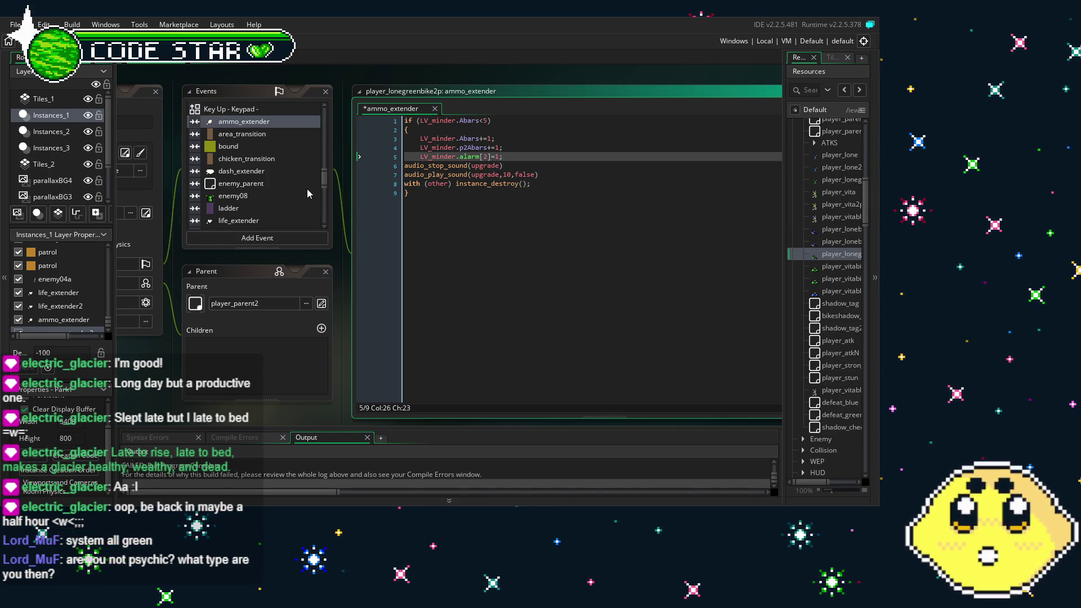
- Replace the four maxL if statements in life_extender with LV_minder.alarm[1]=1;
left_click(253, 221)
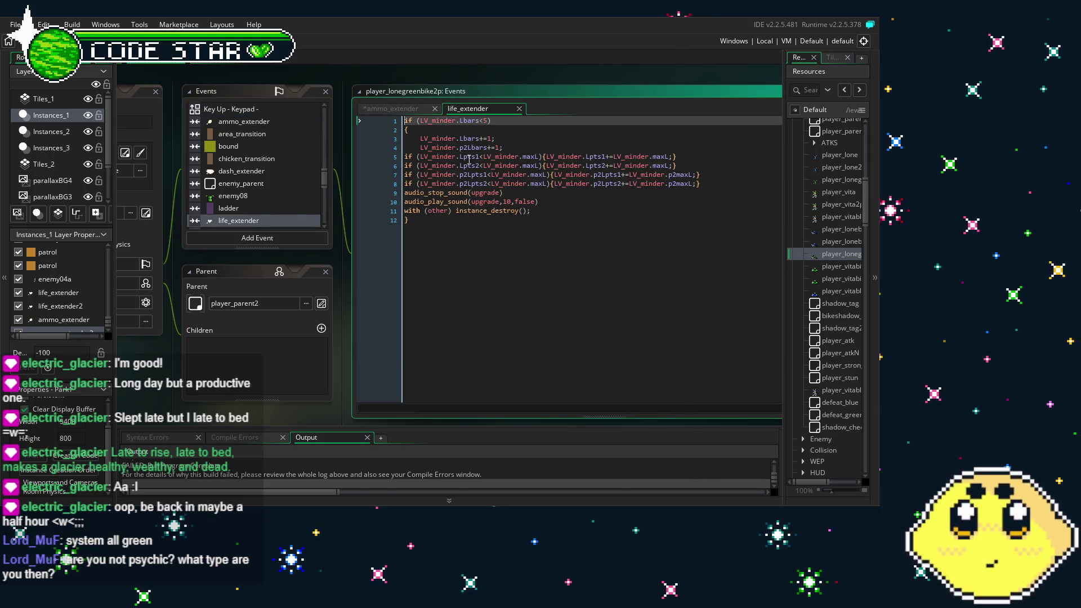
left_click_drag(700, 184, 359, 158)
key("BackSpace")
key("Tab")
type("LV_minder.alarm[1]=1;")
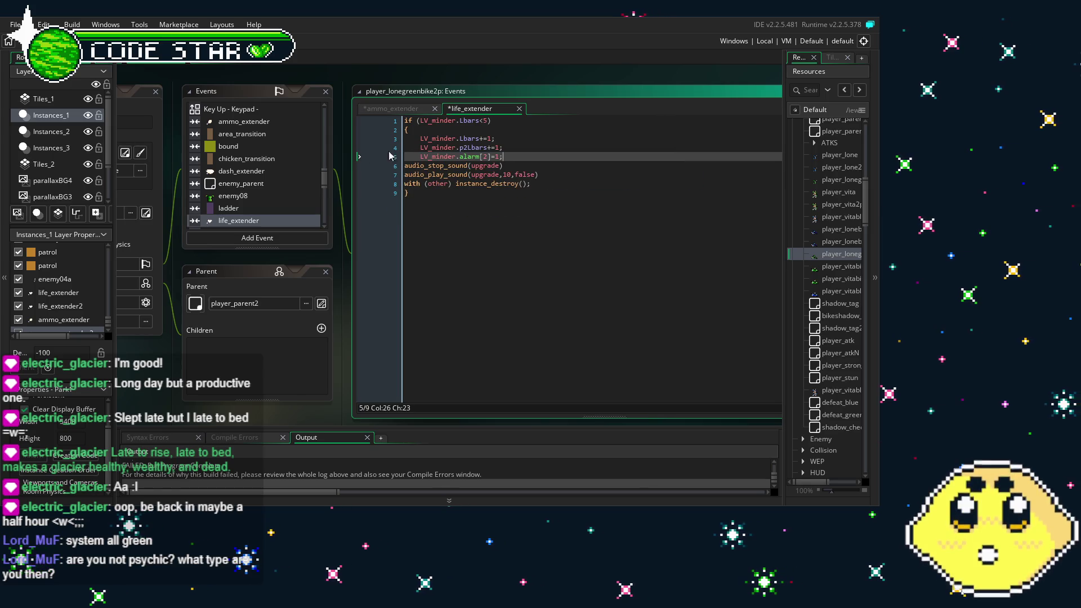
left_click(486, 157)
key("BackSpace")
type("1")
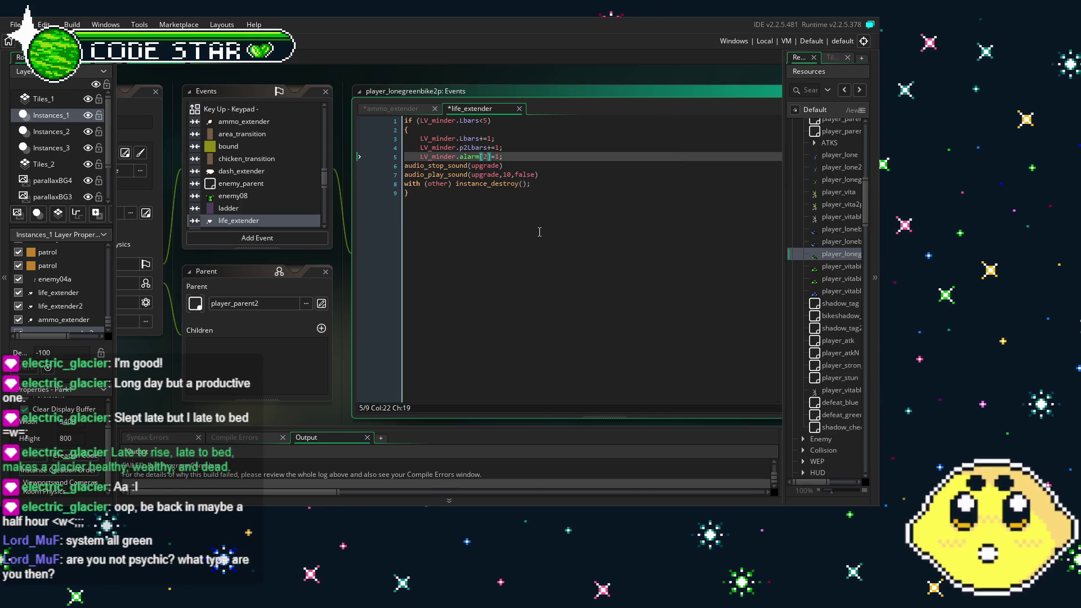
left_click(478, 221)
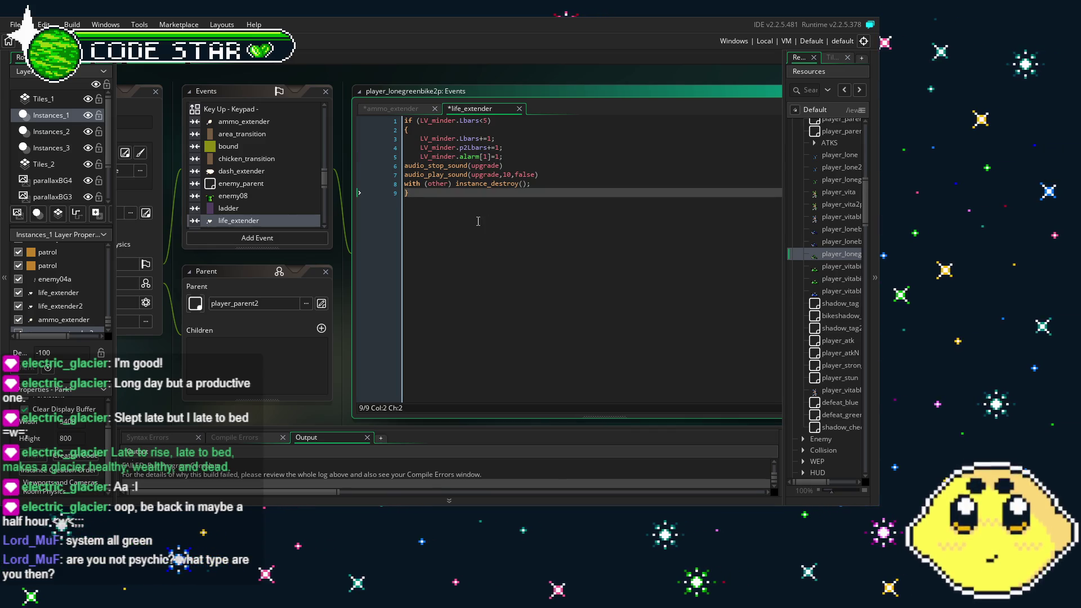
scroll(270, 193, "down", 2)
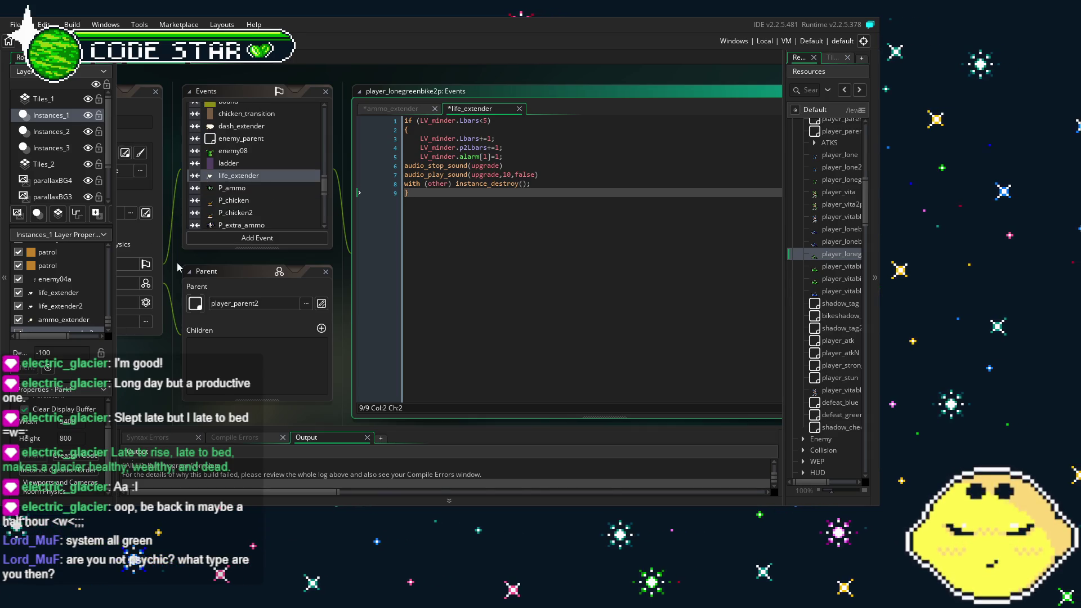
scroll(178, 267, "up", 1)
double_click(815, 268)
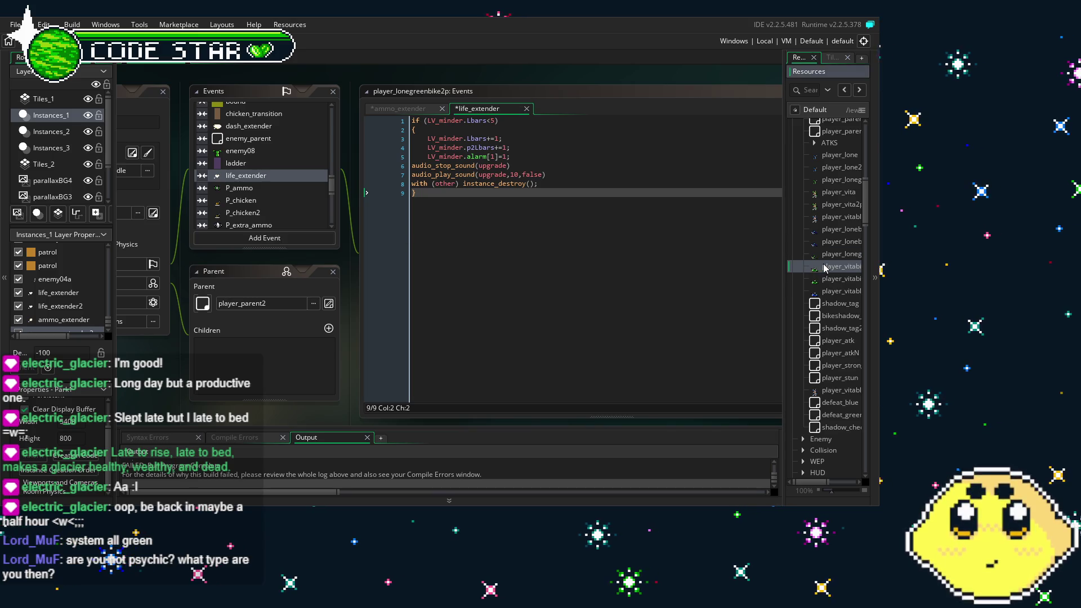
- Replace the four max if-lines in player_vitabike's ammo_extender code with LV_minder.alarm[2]=1;
scroll(376, 176, "down", 10)
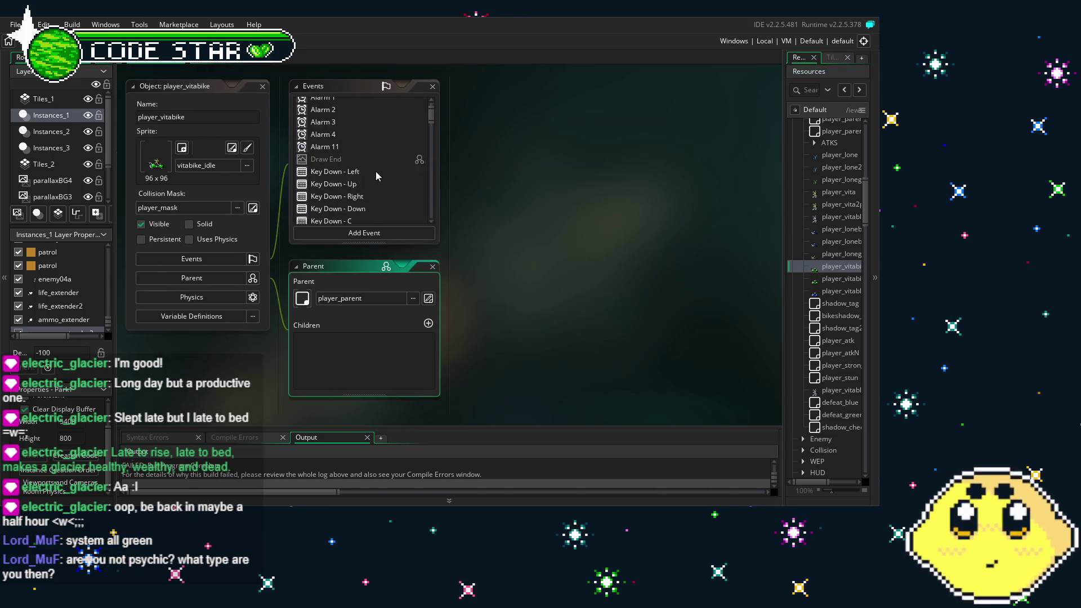
scroll(376, 171, "down", 3)
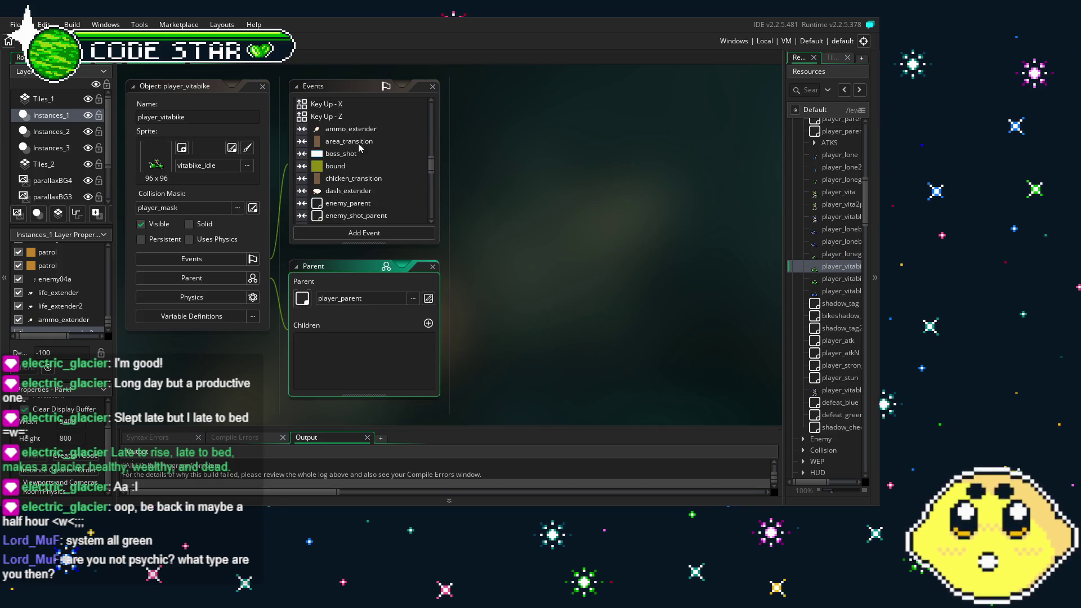
double_click(360, 129)
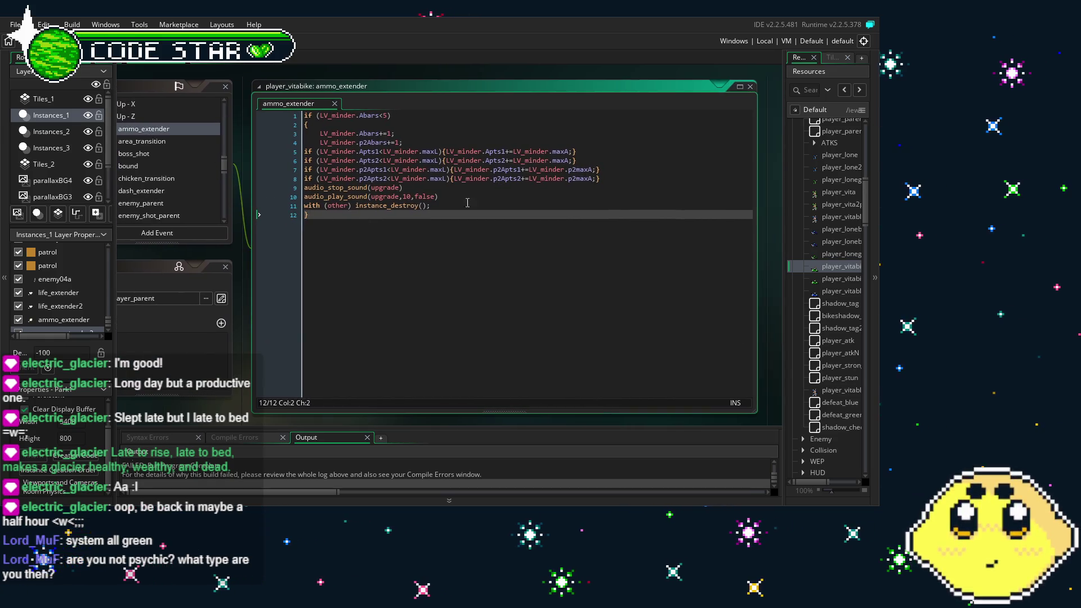
mouse_move(616, 176)
left_mouse_down()
mouse_move(270, 134)
mouse_move(264, 169)
mouse_move(262, 151)
left_mouse_up()
key("ctrl+v")
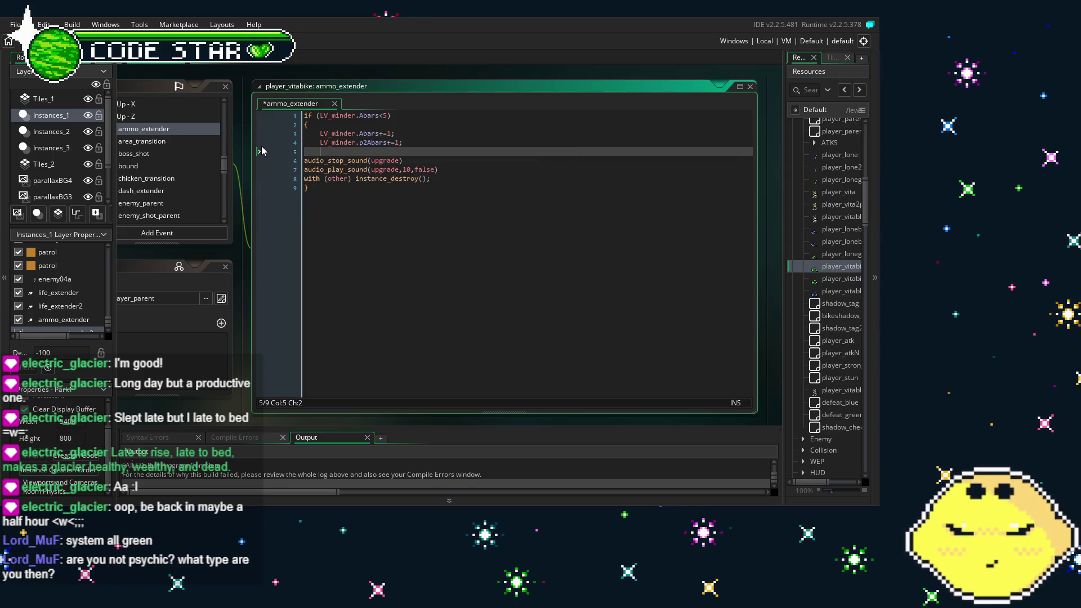
left_click(343, 197)
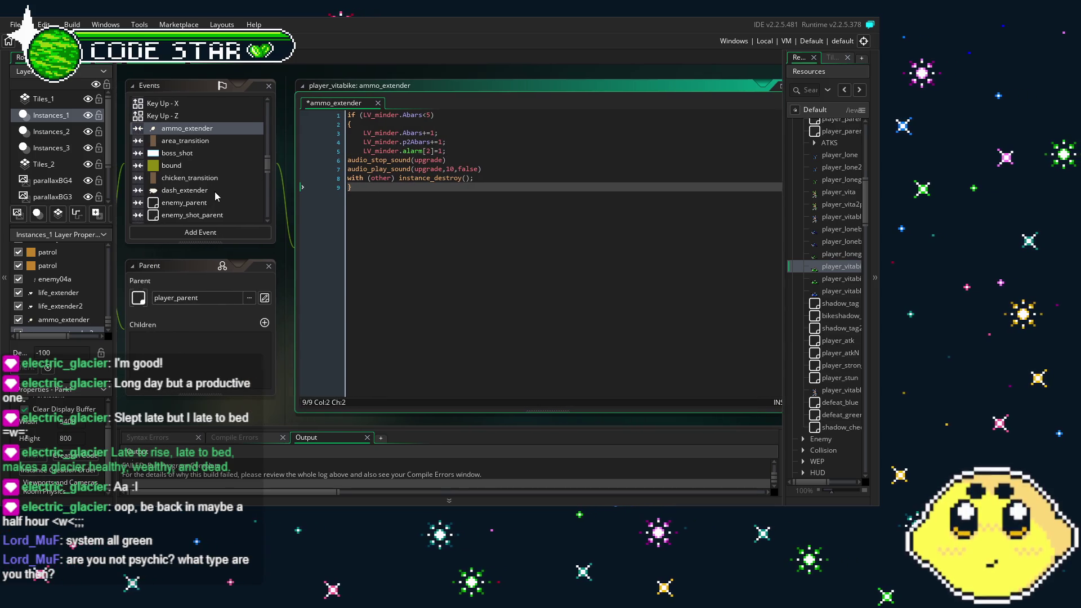
- Replace life_extender's four max checks (lines 5–8) with an indented LV_minder.alarm[1]=1; line
scroll(216, 188, "down", 3)
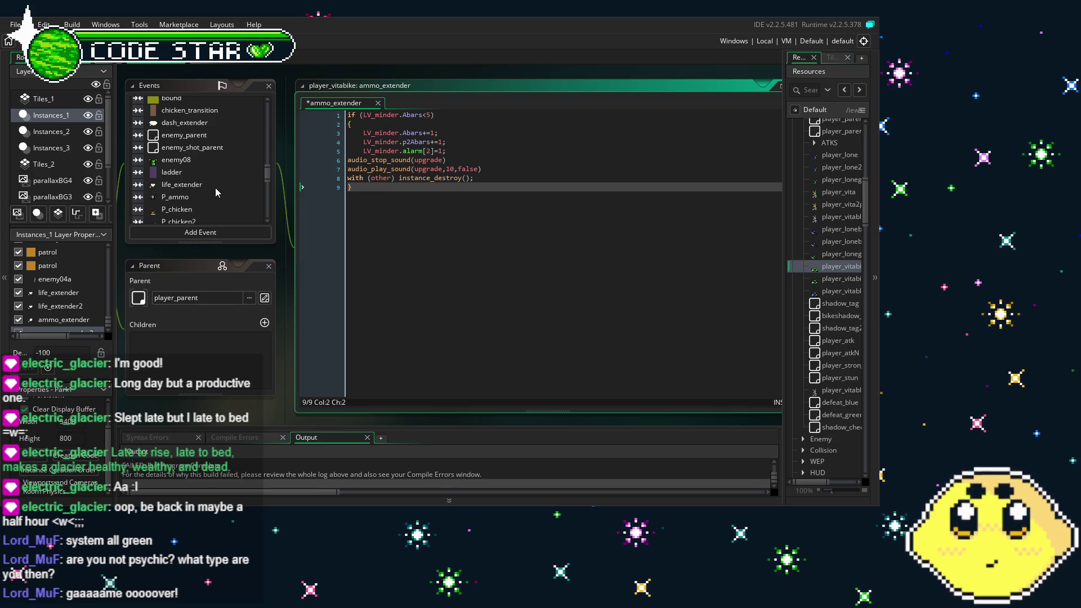
scroll(215, 188, "down", 2)
scroll(213, 174, "down", 4)
scroll(212, 171, "up", 2)
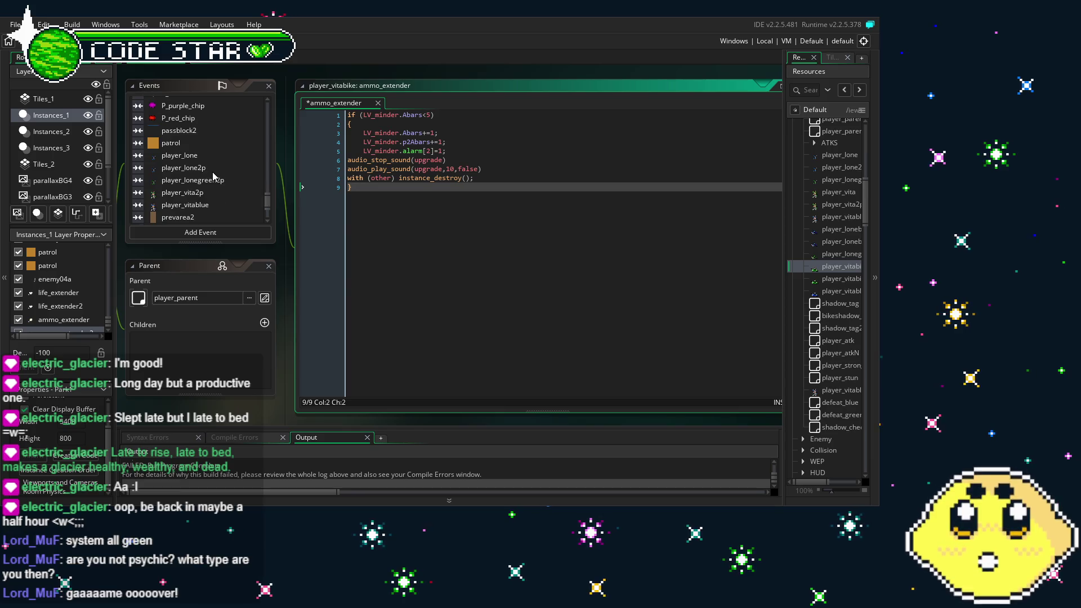
scroll(212, 172, "up", 3)
scroll(212, 177, "up", 3)
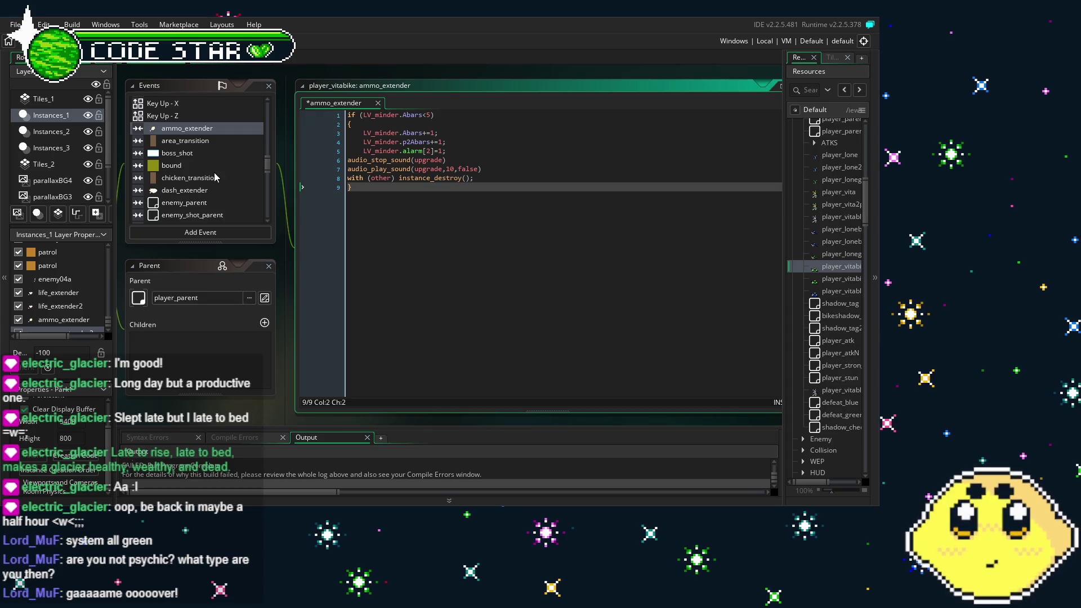
scroll(204, 191, "down", 2)
left_click(204, 185)
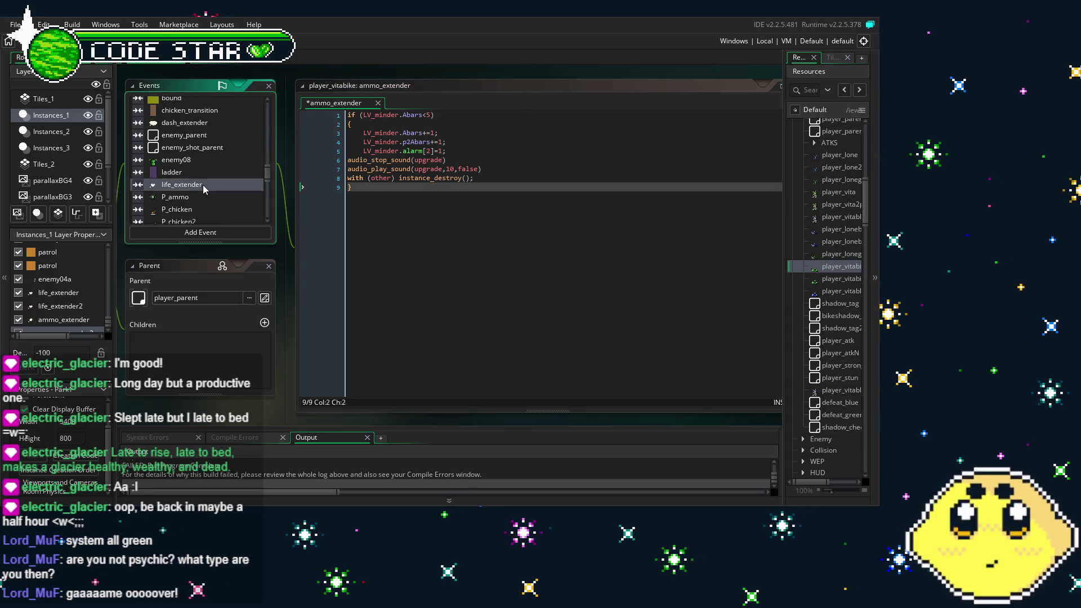
left_click_drag(669, 176, 319, 153)
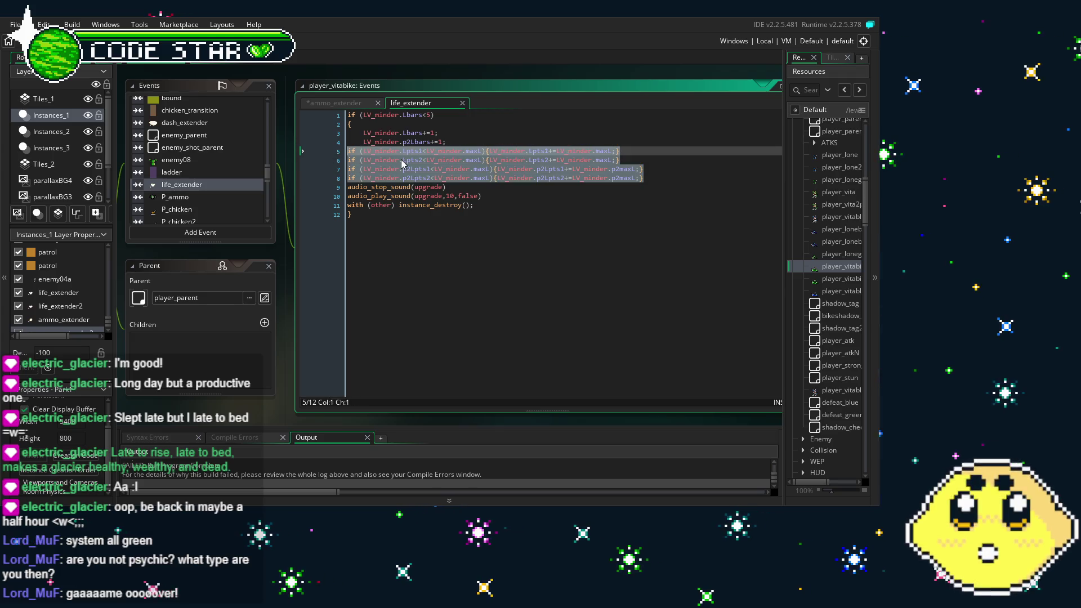
key("BackSpace")
key("Tab")
type("LV_minder.alarm[2]=1;")
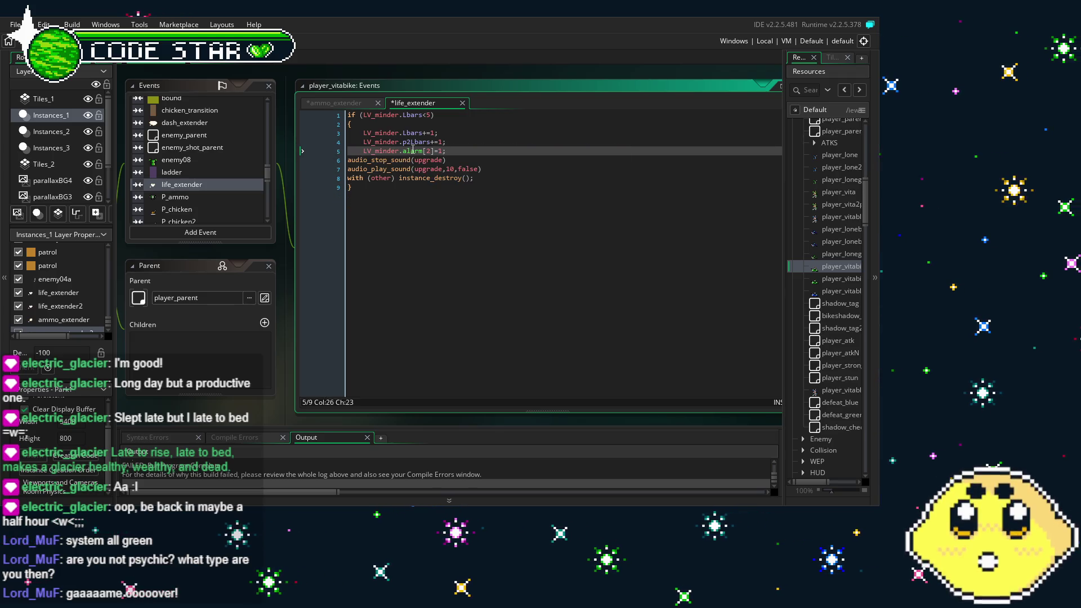
double_click(428, 151)
type("1")
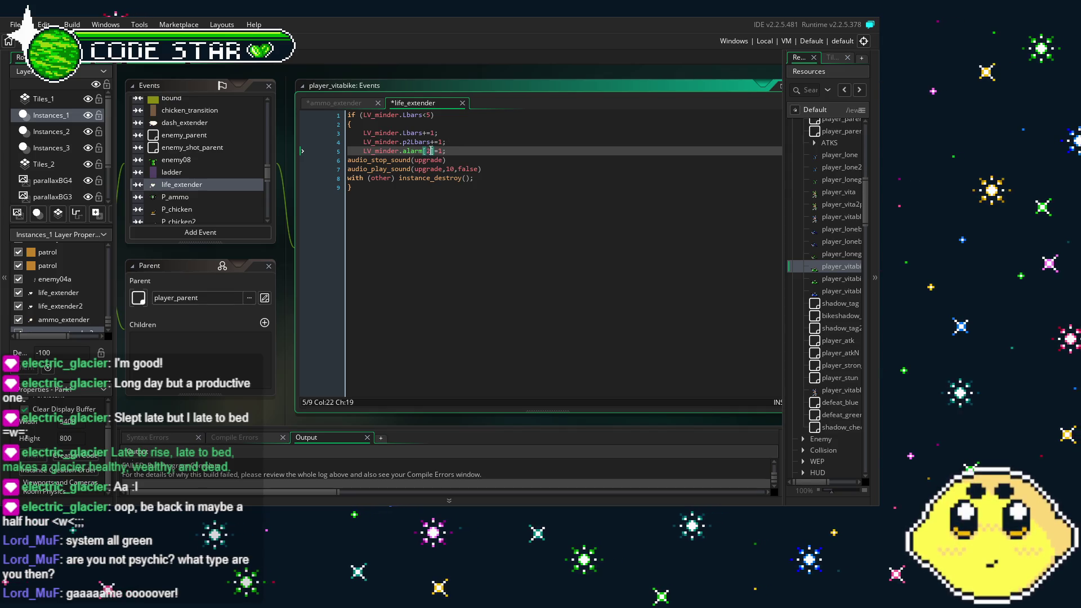
- Recheck the ammo_extender code, then open the player_vitabike2p object
scroll(231, 171, "up", 5)
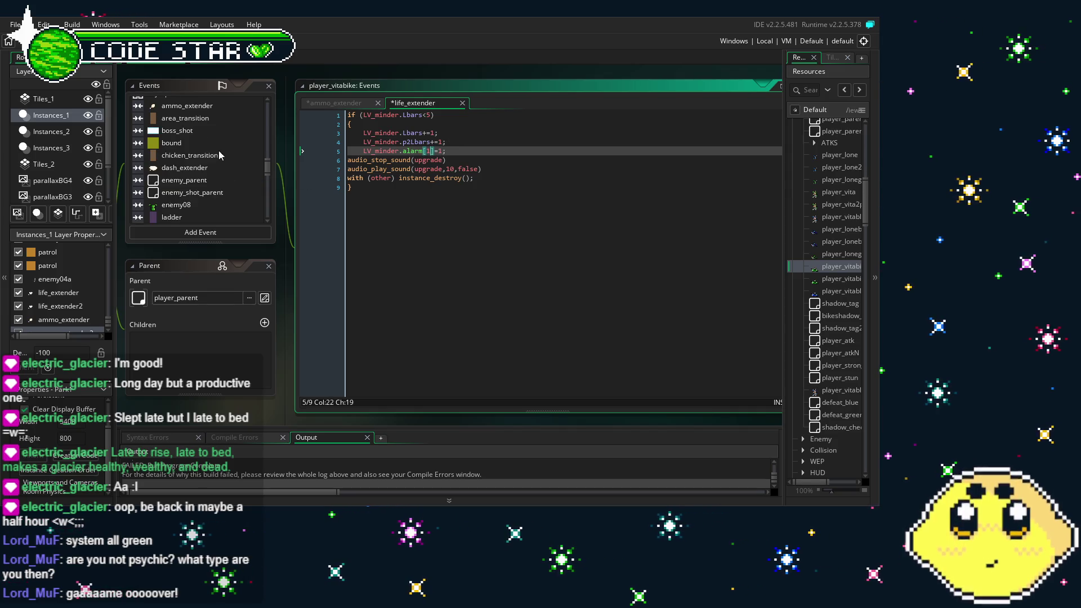
left_click(207, 178)
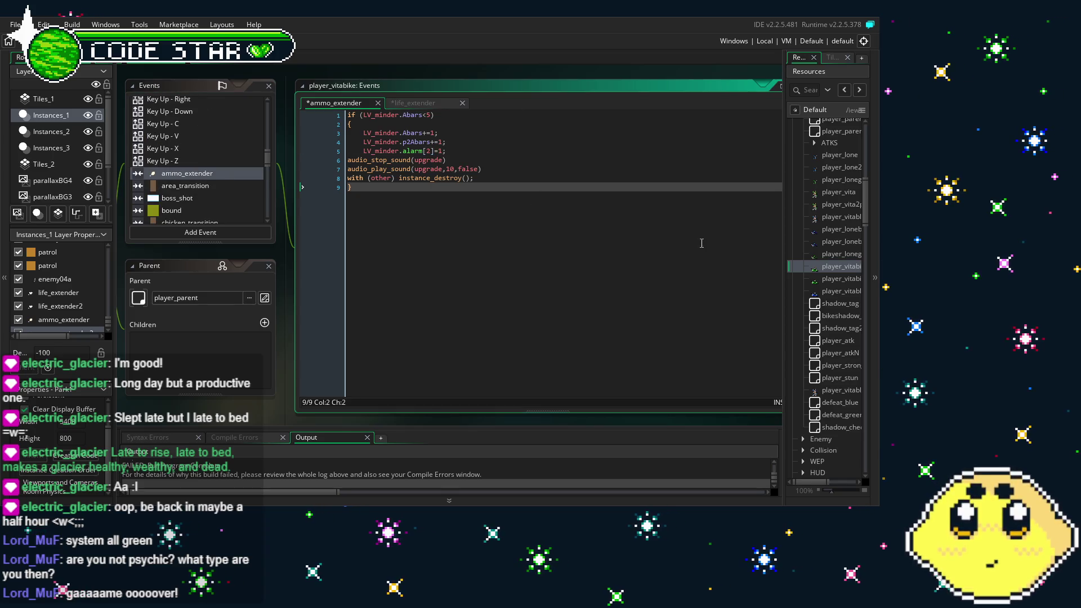
left_click(846, 278)
double_click(846, 278)
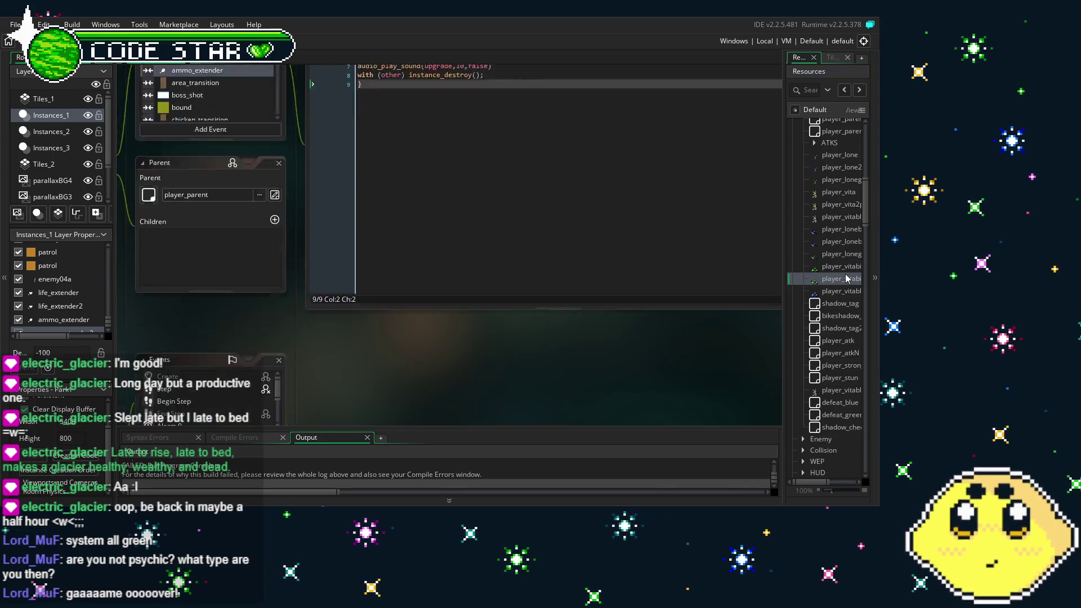
- Replace player_vitabike2p's four ammo_extender maxL checks with LV_minder.alarm[2]=1;
scroll(371, 171, "down", 5)
scroll(371, 169, "down", 10)
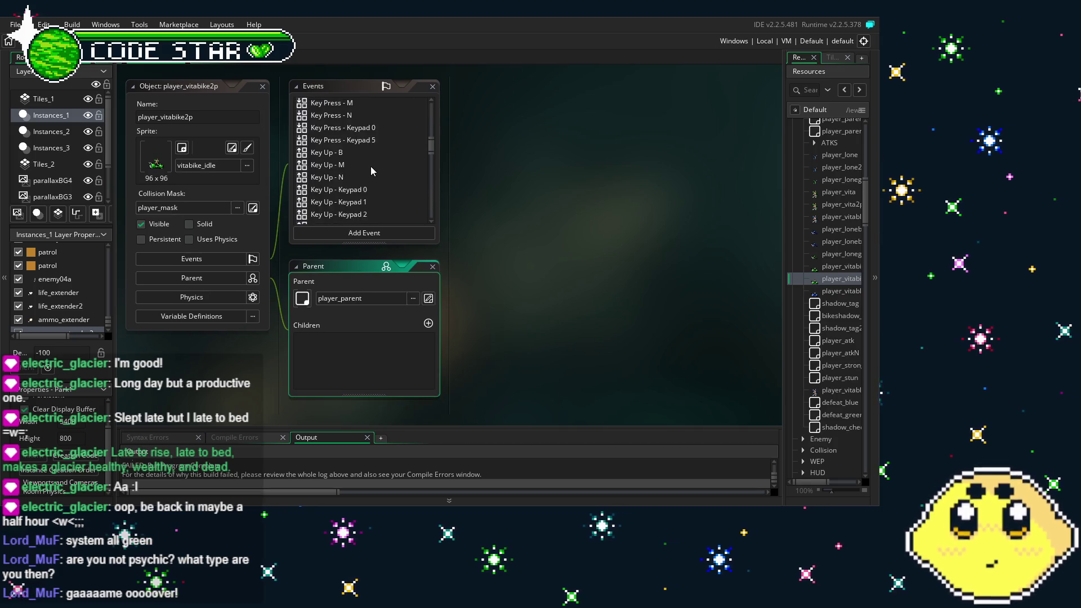
left_click(371, 106)
double_click(370, 106)
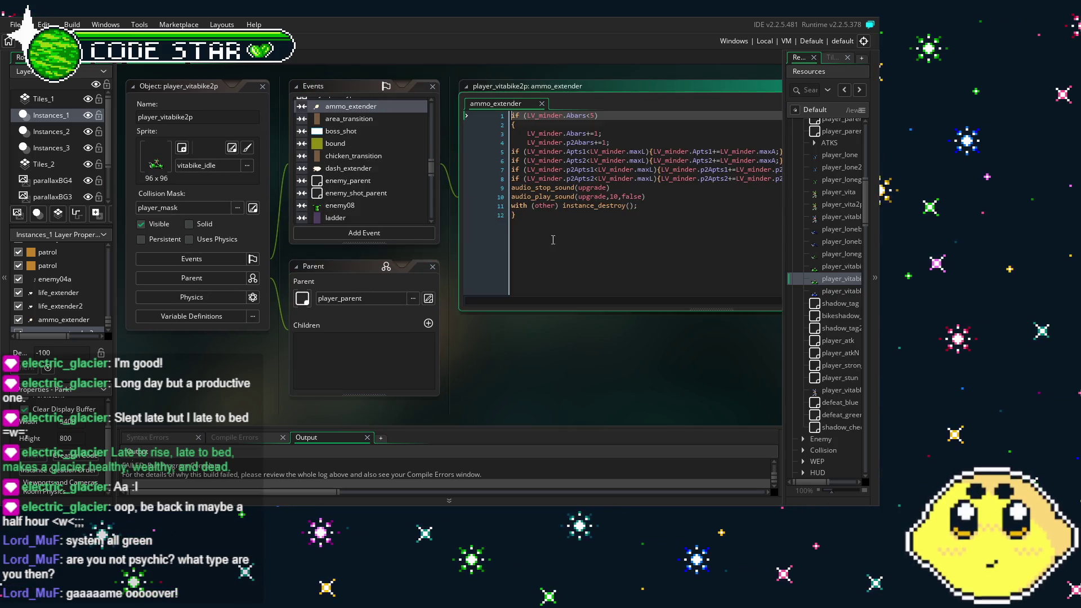
left_click_drag(391, 170, 701, 165)
left_click(702, 167)
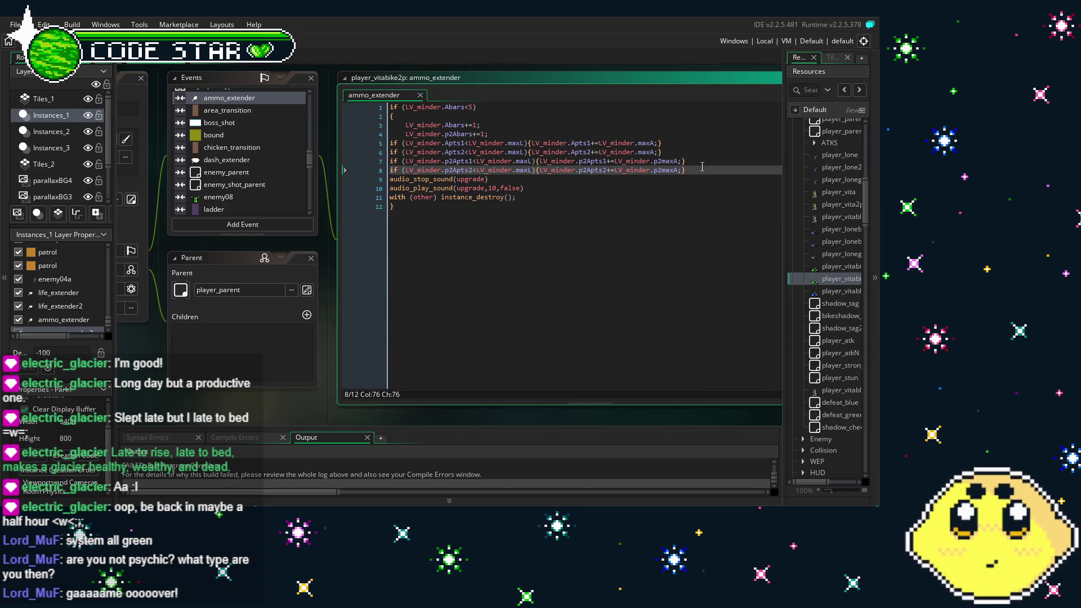
key("shift+Up")
key("shift+Up")
key("shift+Up")
key("shift+Home")
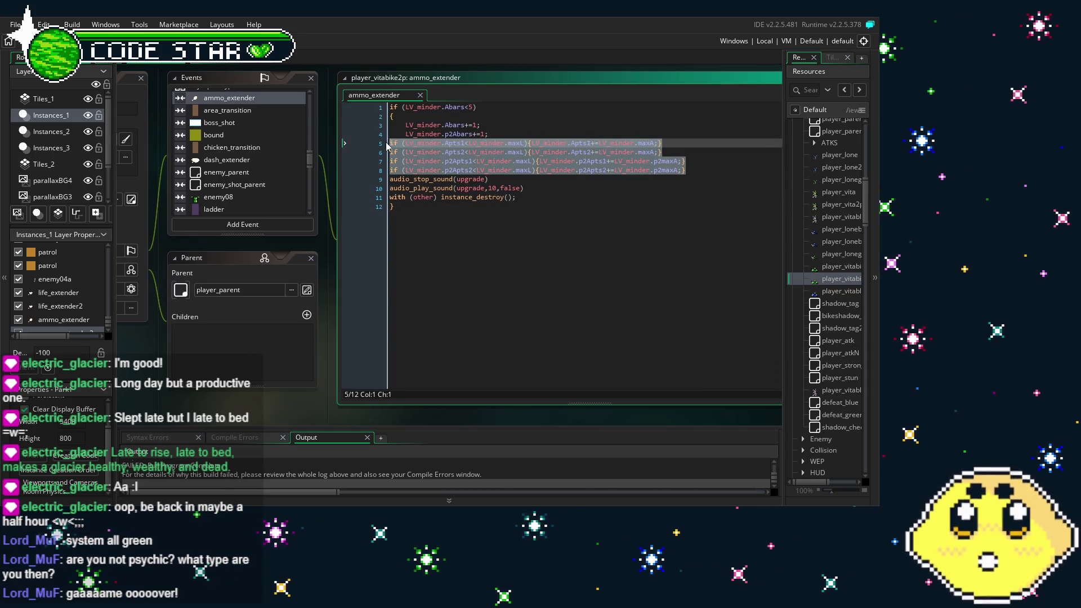
key("BackSpace")
type("LV_minder.alarm[2]=1;")
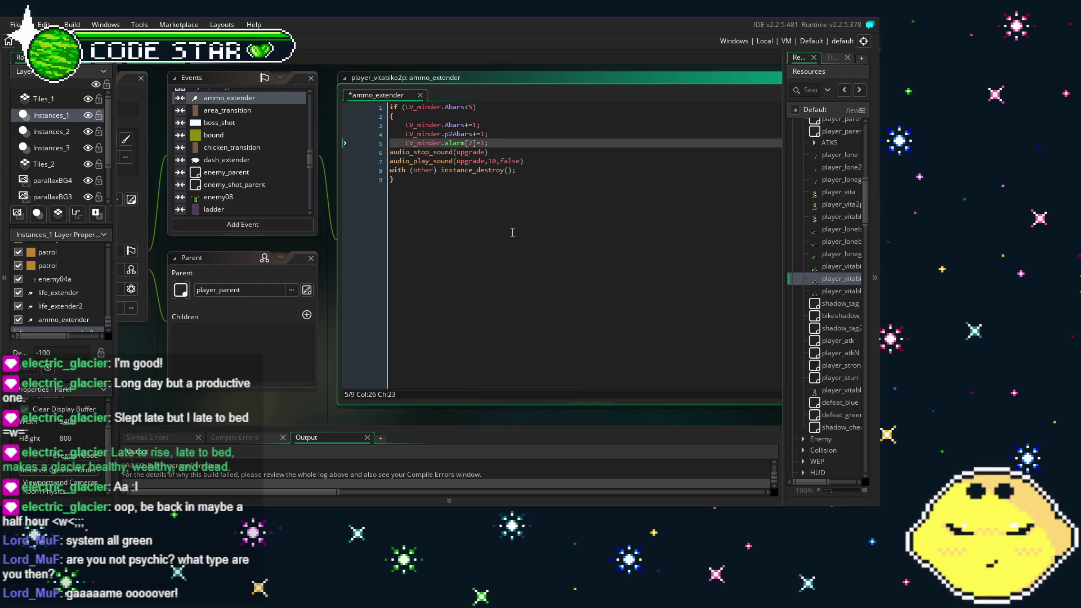
- Delete the four maxL checks from life_extender's code, then open player_vitabluebike
scroll(252, 162, "down", 2)
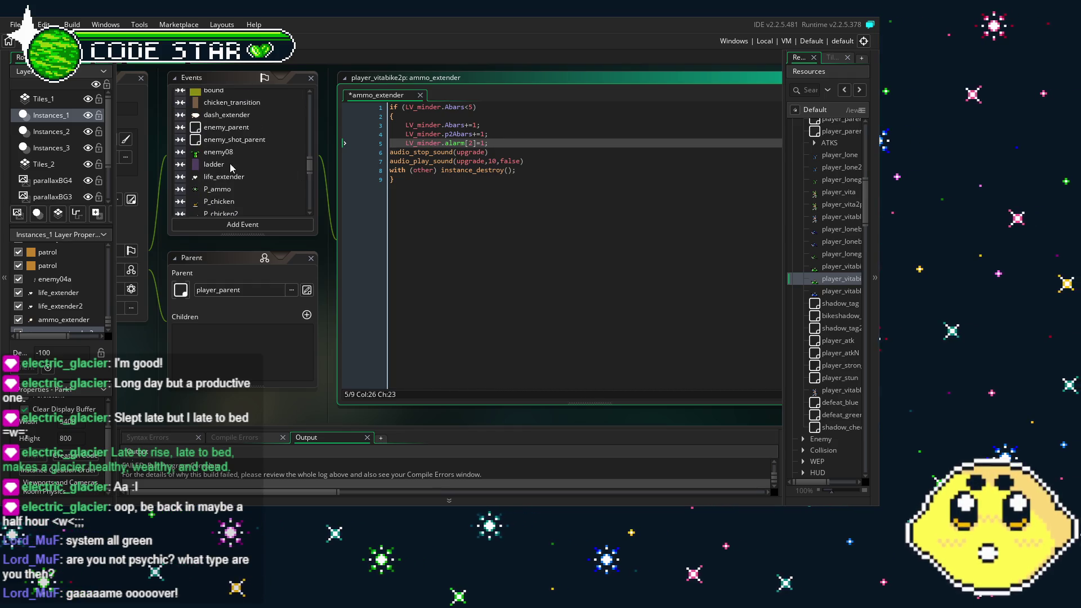
left_click(240, 176)
left_click_drag(703, 167, 402, 152)
key("shift+Up")
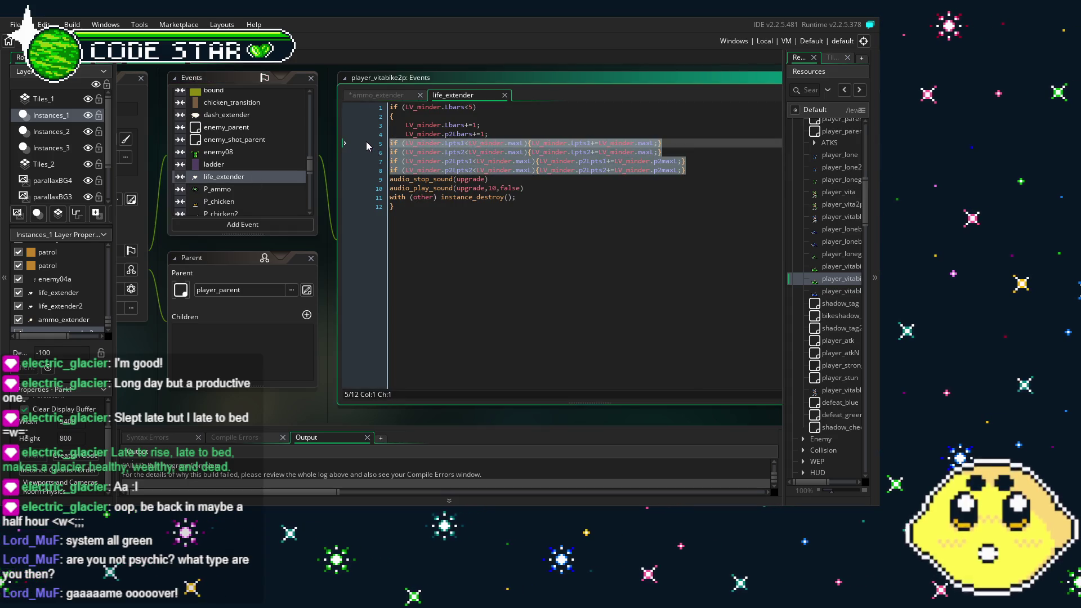
key("BackSpace")
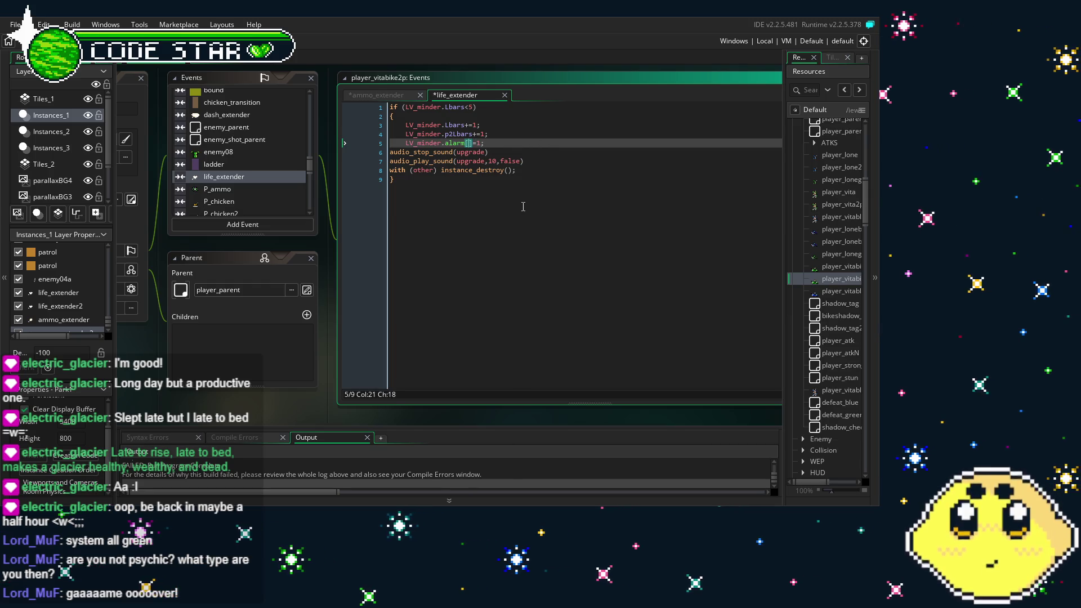
left_click(543, 205)
double_click(840, 291)
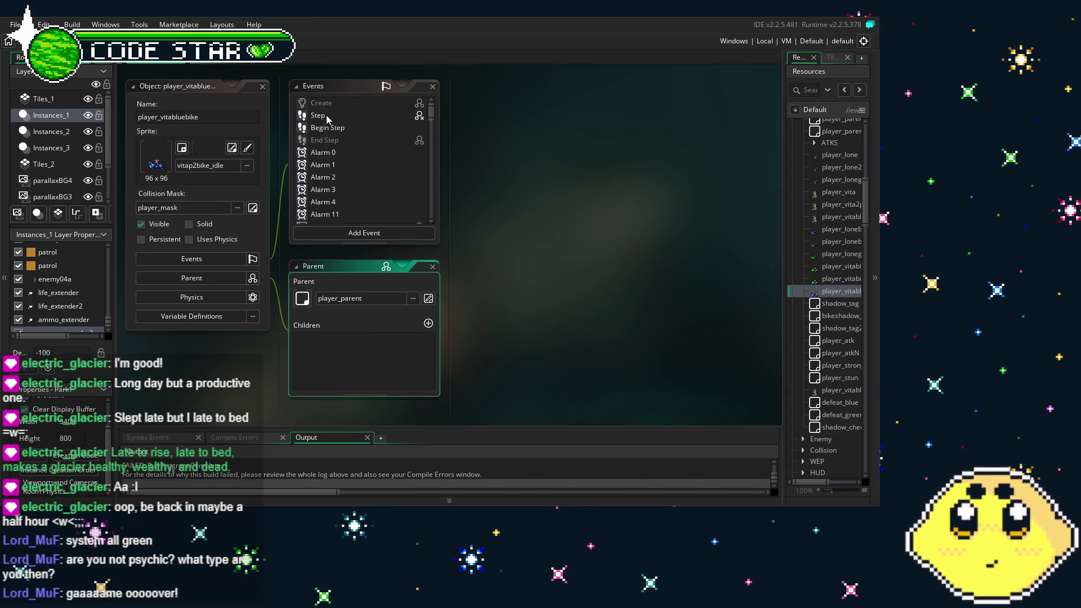
- Replace player_vitabluebike's four ammo_extender maxL checks with LV_minder.alarm[2]=1;
left_click_drag(355, 167, 321, 165)
scroll(323, 165, "down", 10)
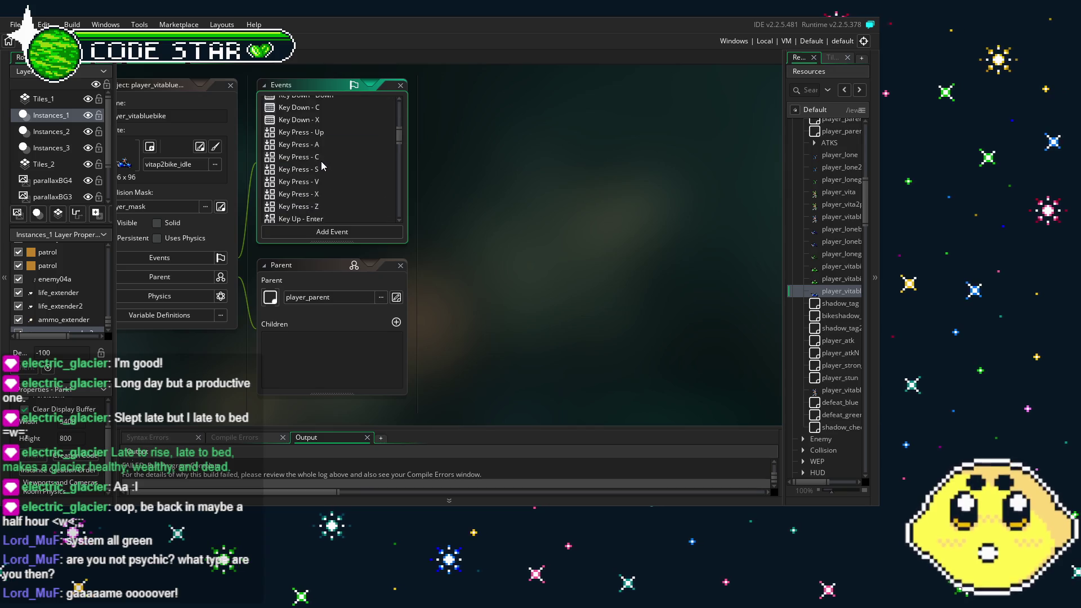
scroll(322, 164, "down", 10)
scroll(324, 152, "up", 4)
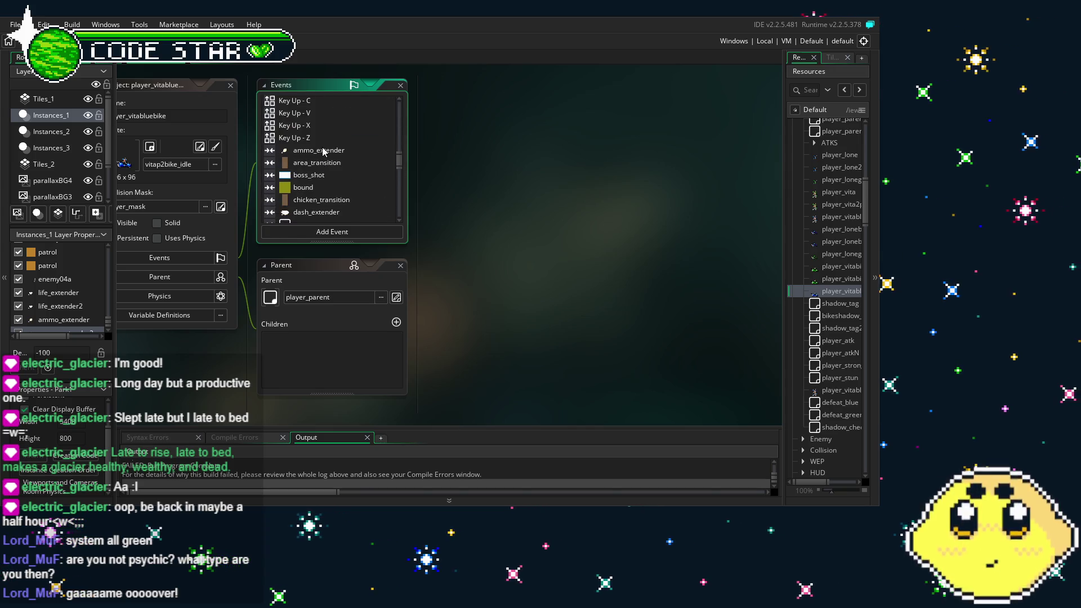
double_click(323, 151)
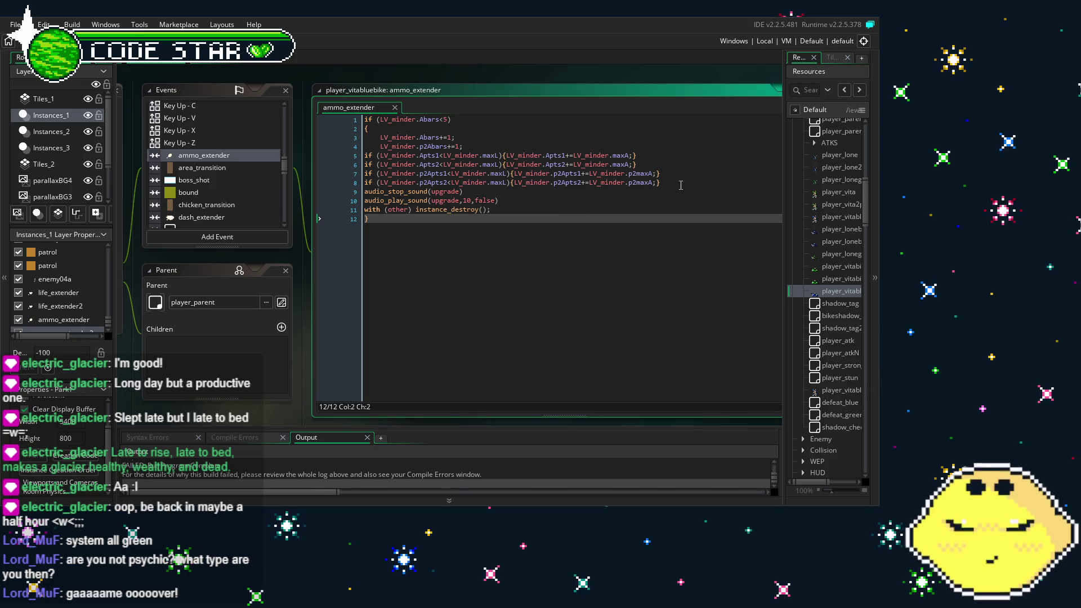
left_click(681, 186)
left_click(365, 155, "shift")
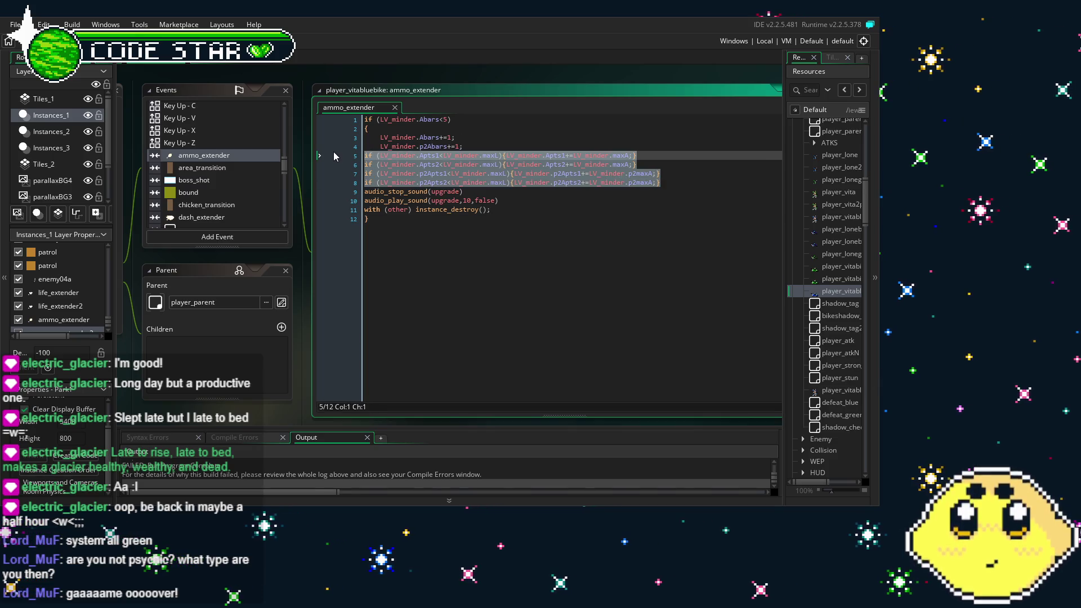
key("BackSpace")
type("LV_minder.alarm[2]=1;")
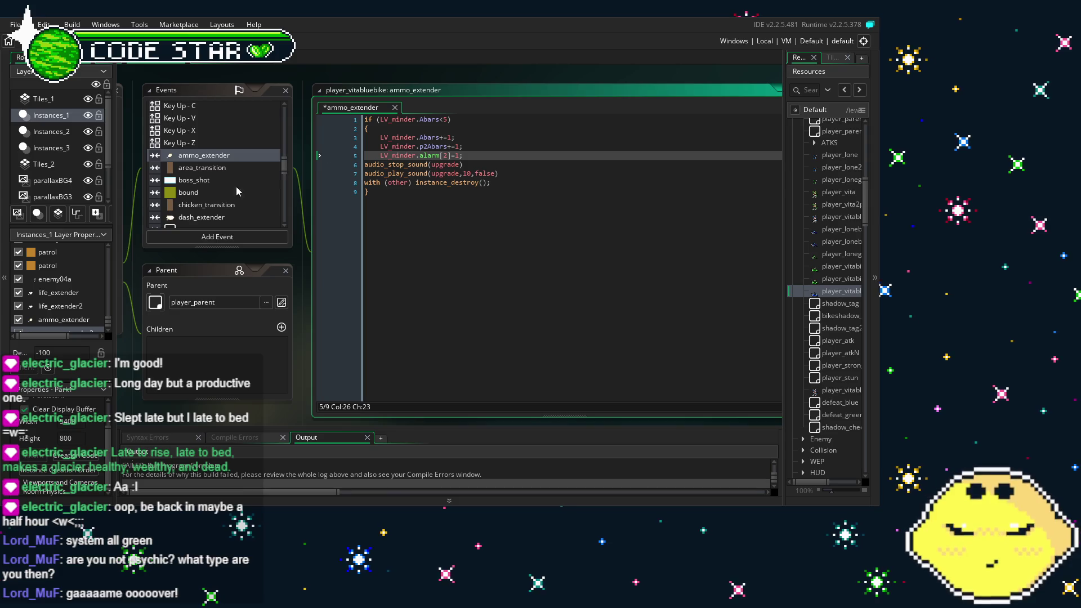
- Replace life_extender's maxL checks with an LV_minder.alarm[1]=1; line and save the project
scroll(213, 183, "down", 3)
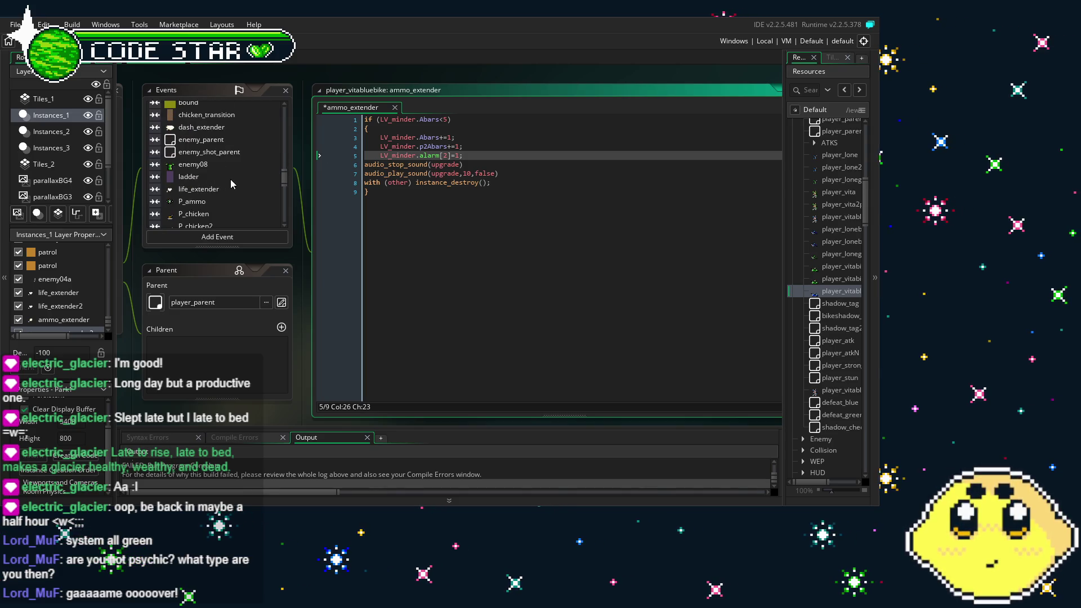
left_click(228, 190)
left_click_drag(711, 181, 296, 157)
key("BackSpace")
key("Tab")
type("LV_minder.alarm[2]=1;")
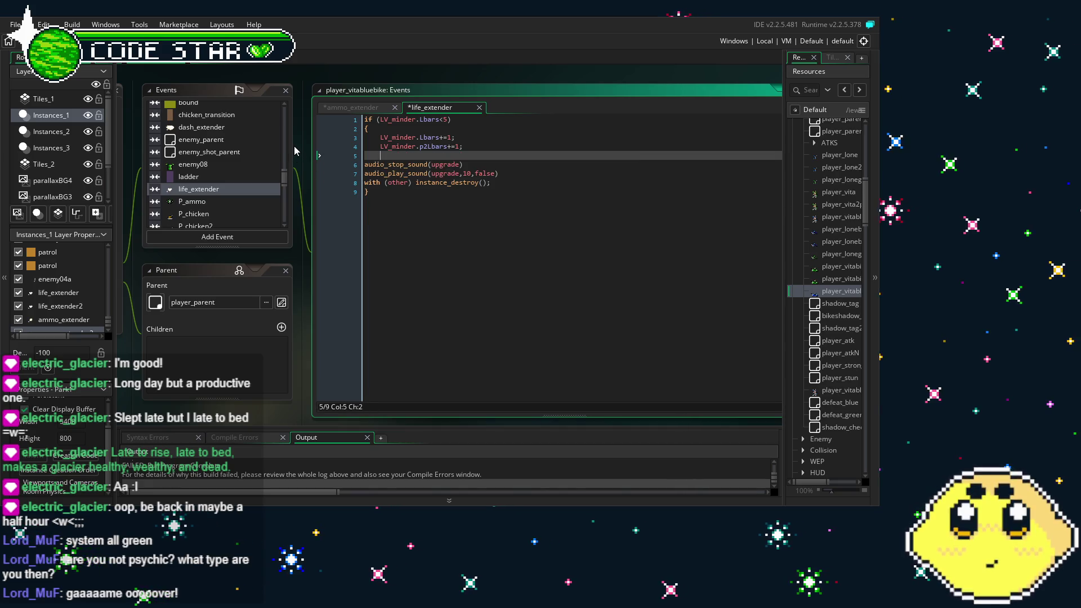
type("1")
left_click(477, 210)
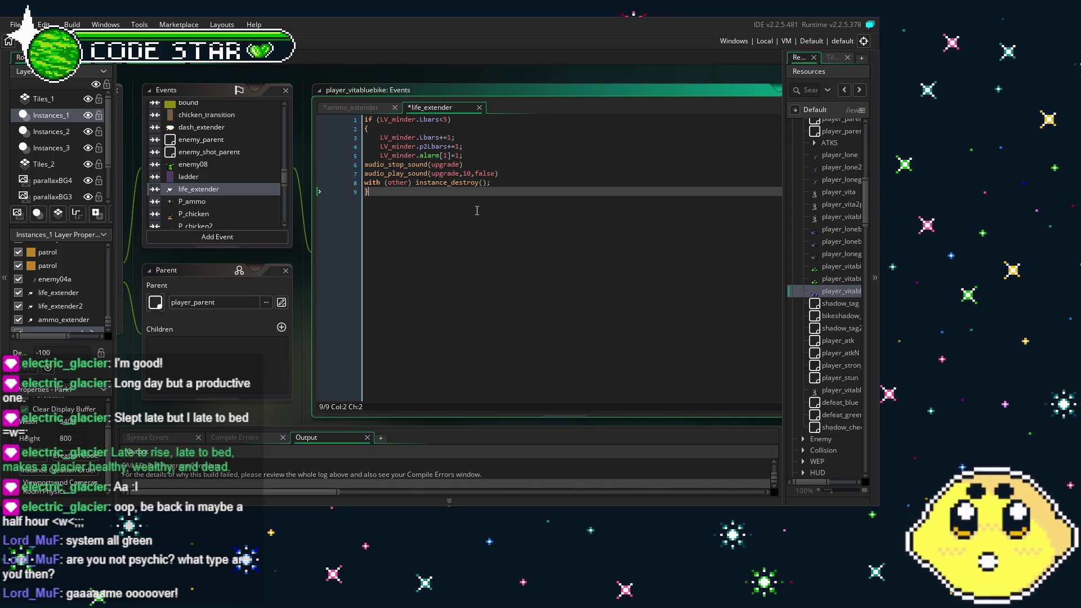
left_click_drag(440, 275, 469, 275)
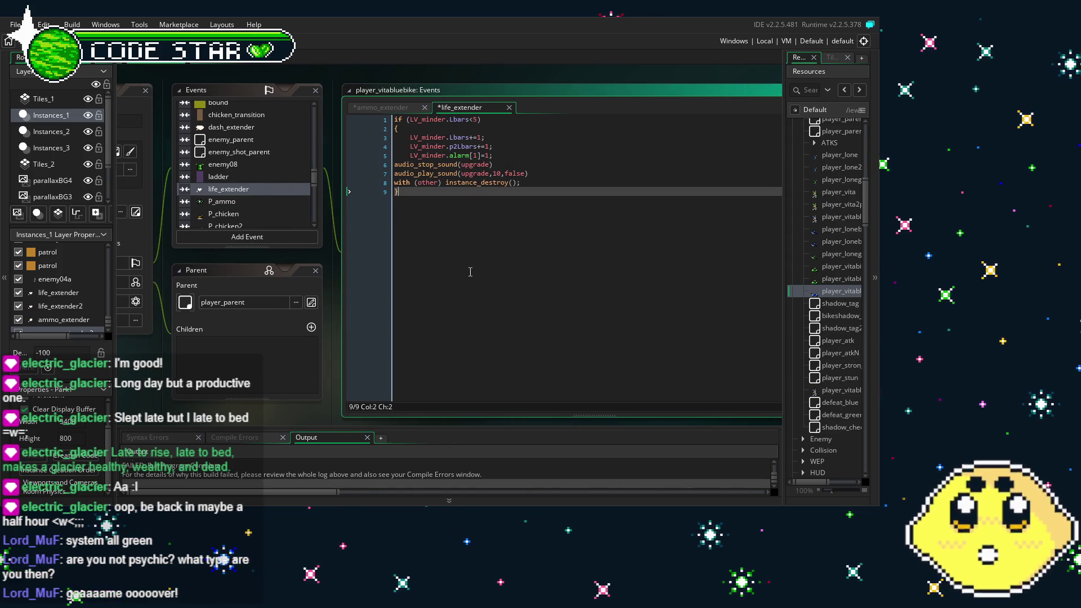
key("ctrl+s")
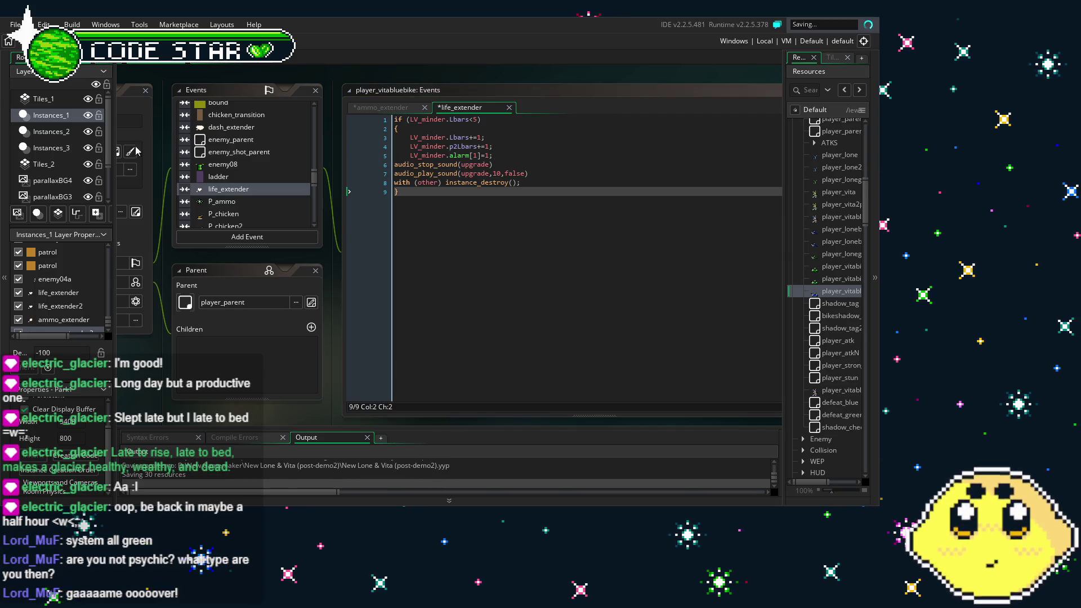
left_click_drag(158, 381, 272, 392)
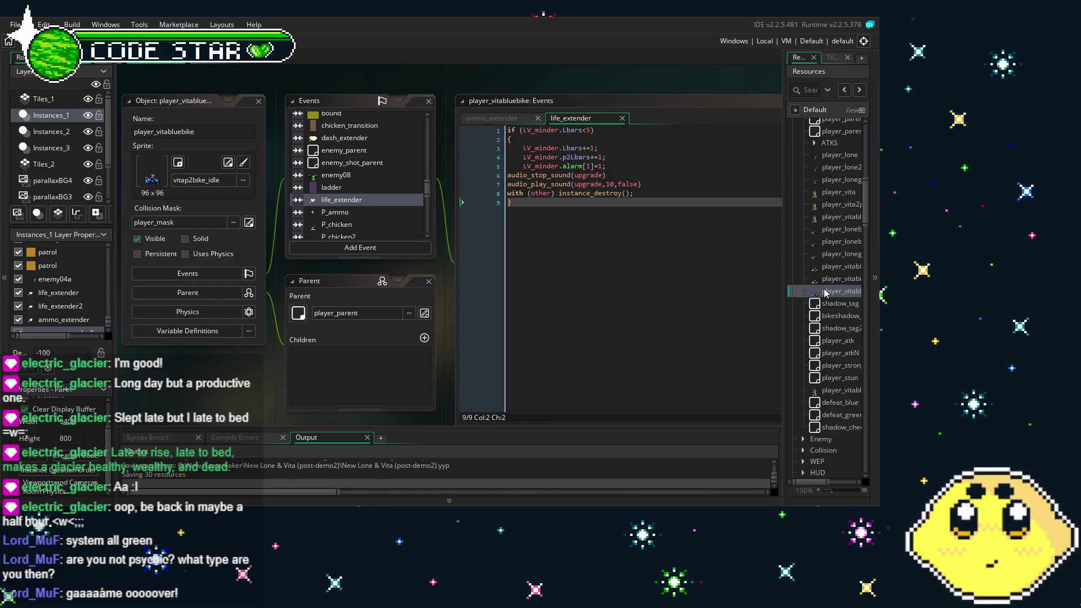
scroll(825, 292, "up", 15)
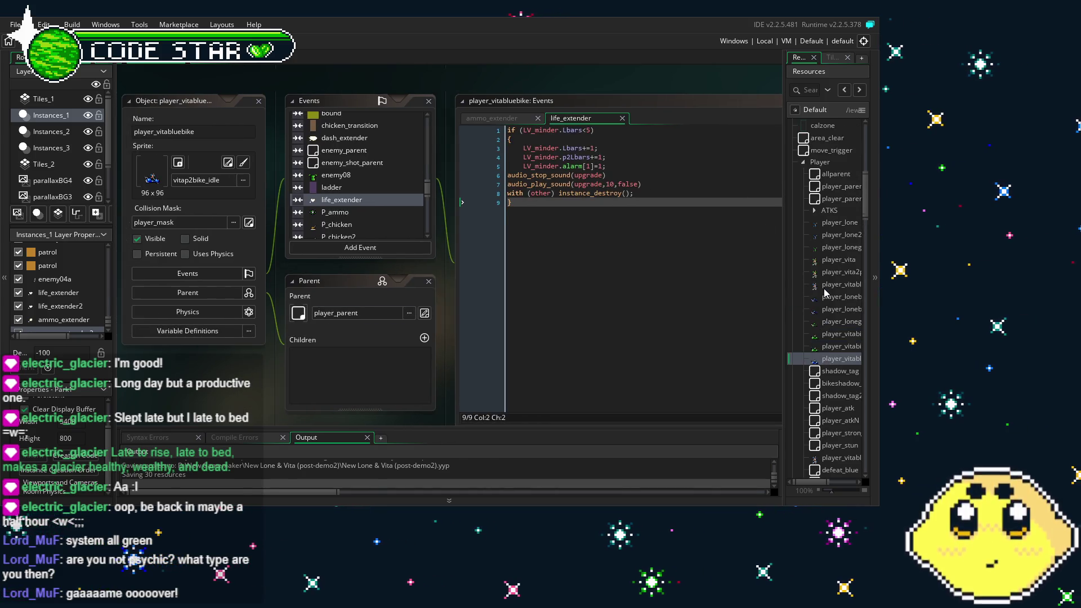